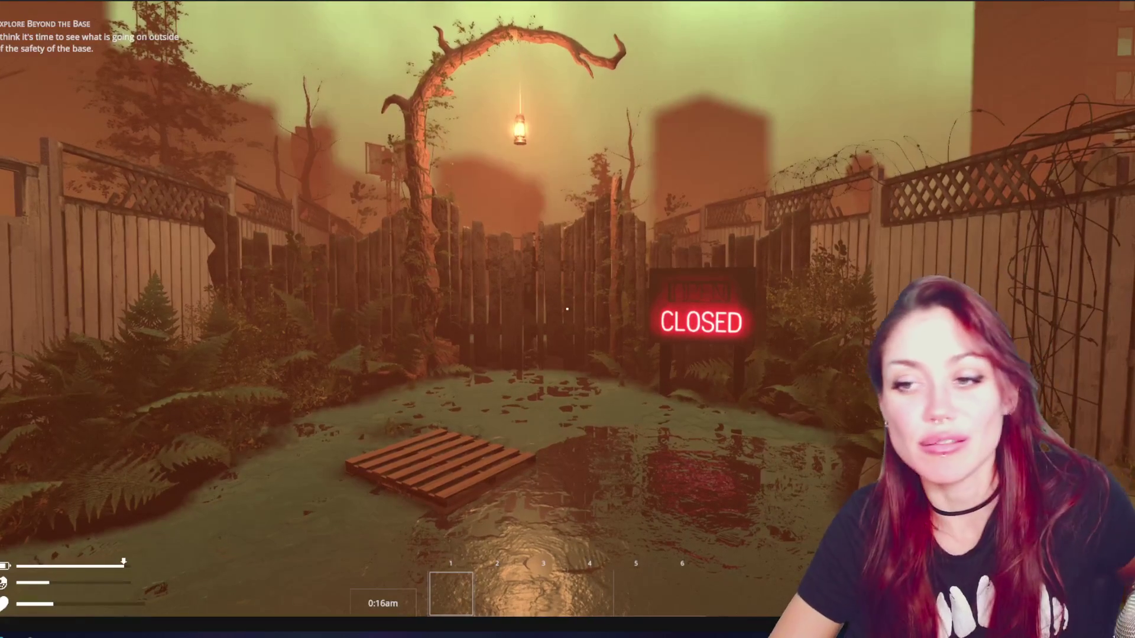
# Walk through the yard and gate down the fenced alley toward the CLOSED sign garden.
pyautogui.press('w')
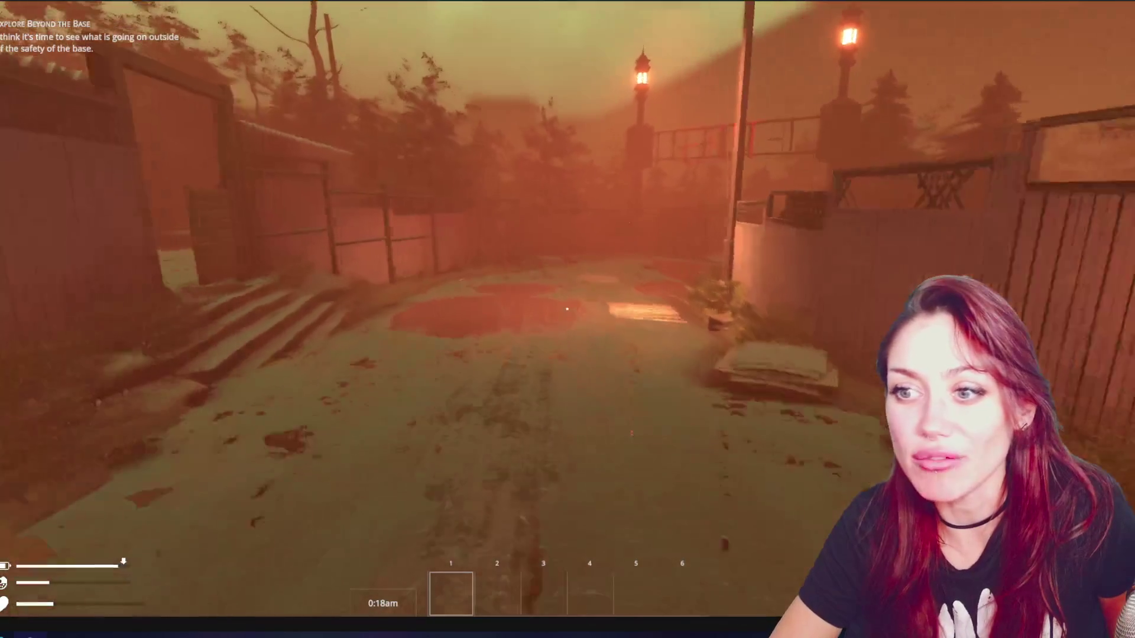
pyautogui.press('w')
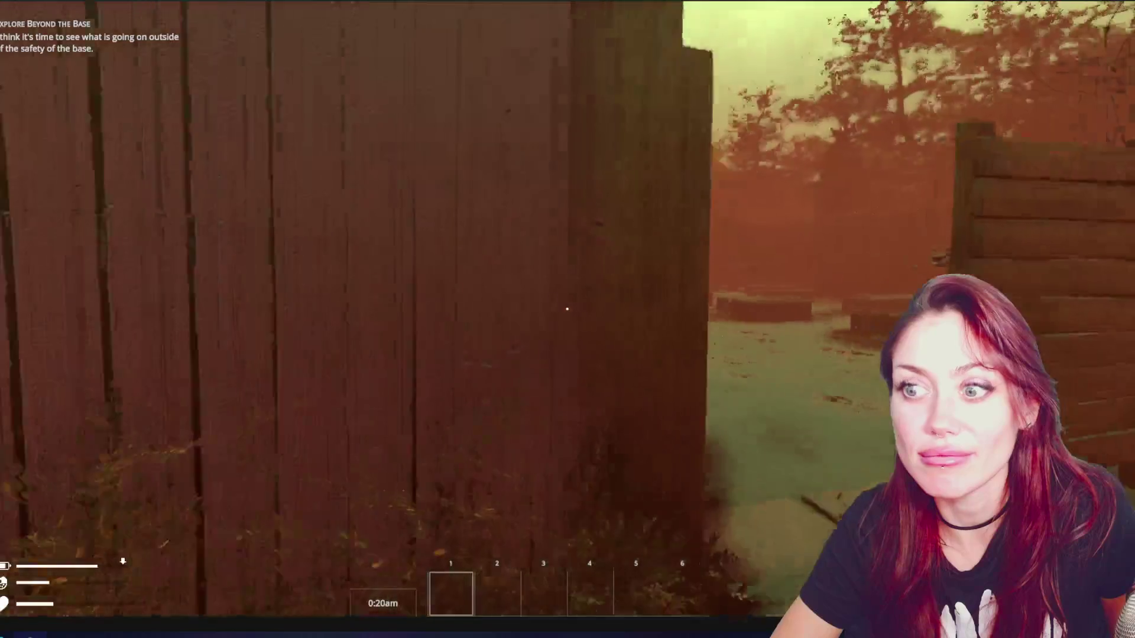
pyautogui.press('w')
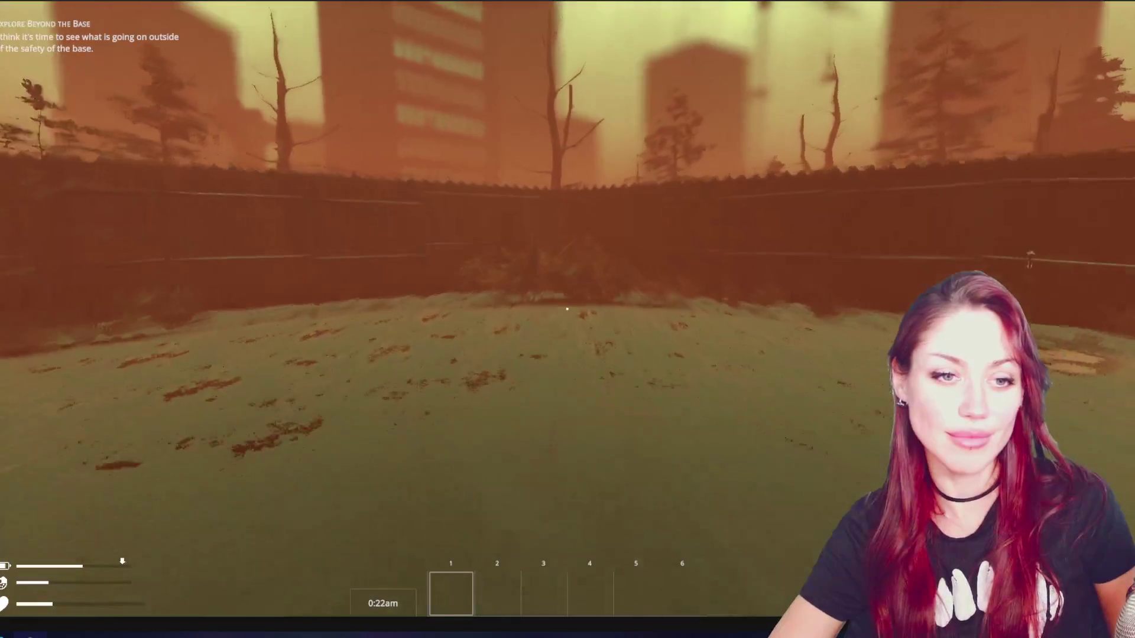
pyautogui.press('w')
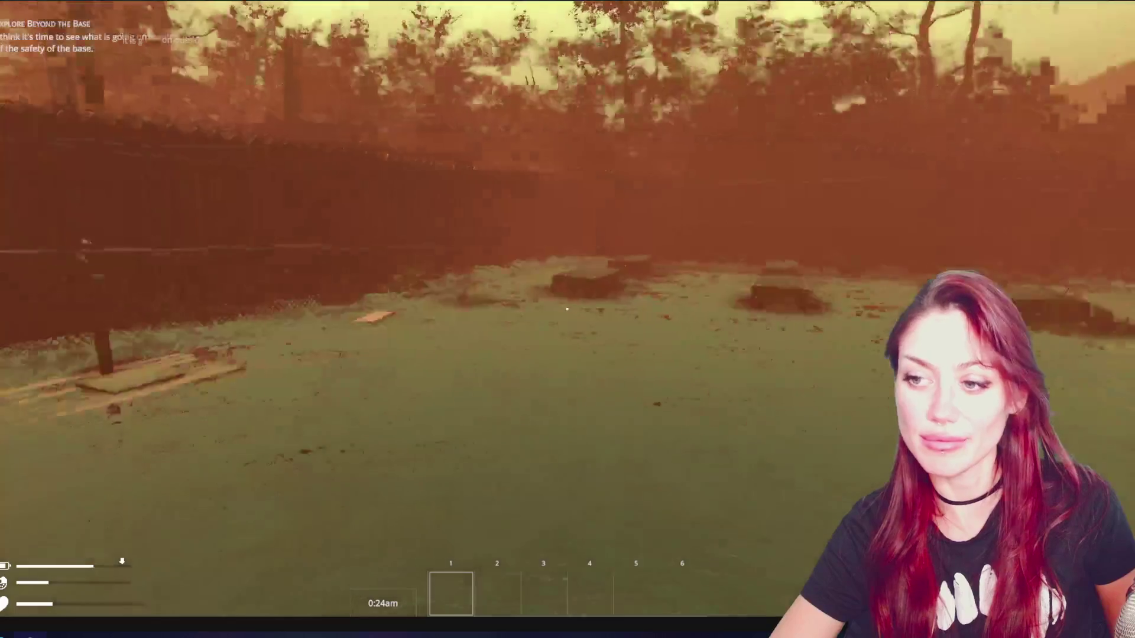
pyautogui.press('w')
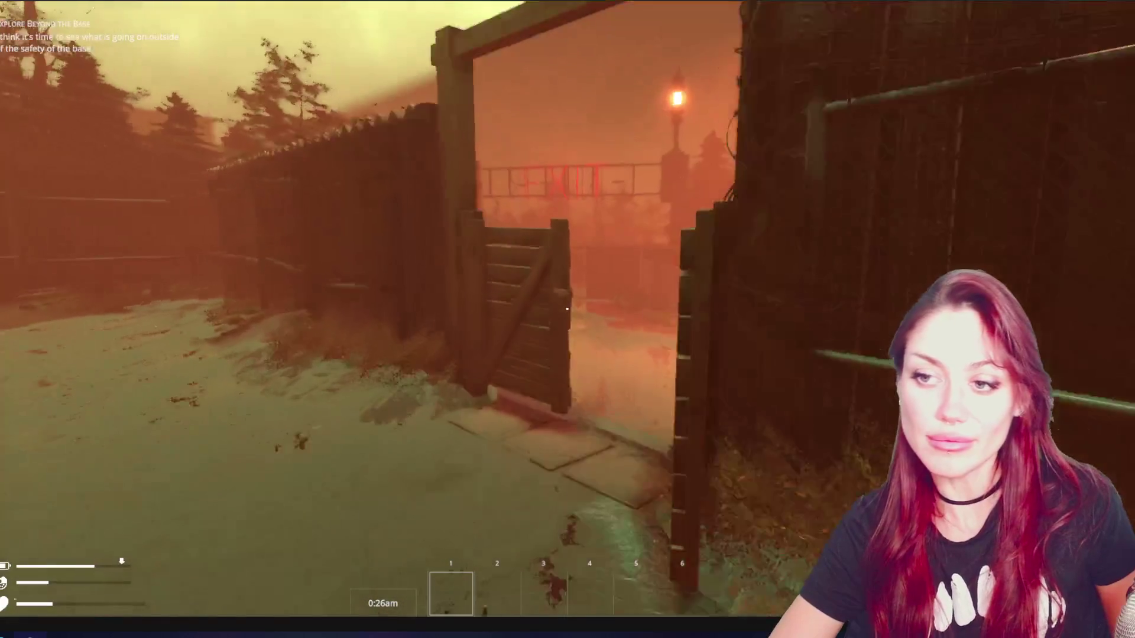
pyautogui.press('w')
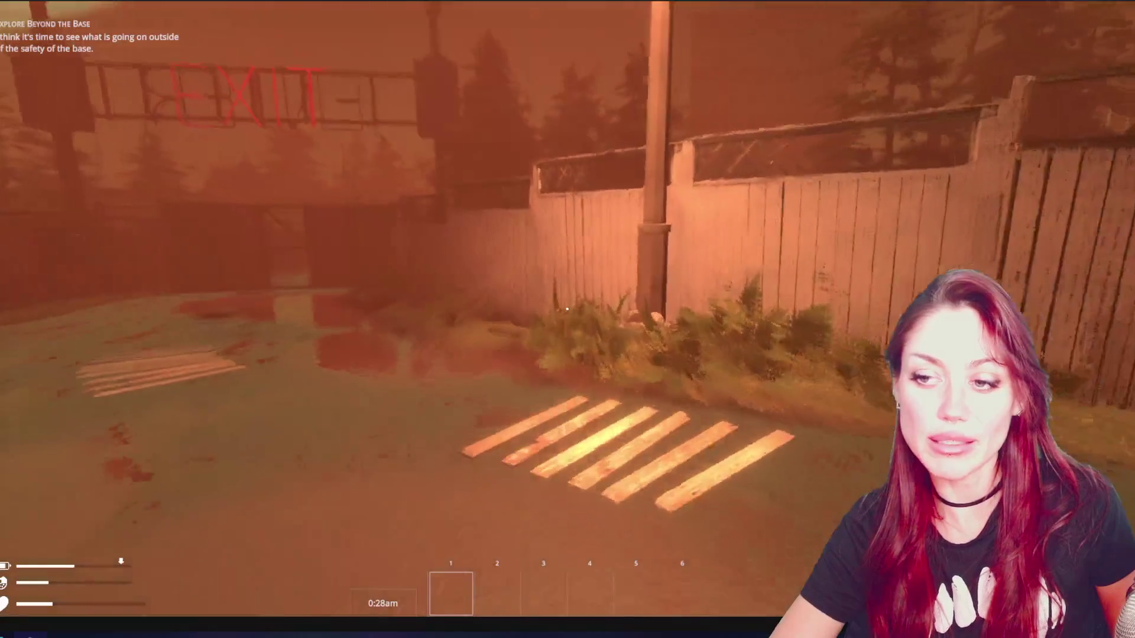
pyautogui.press('w')
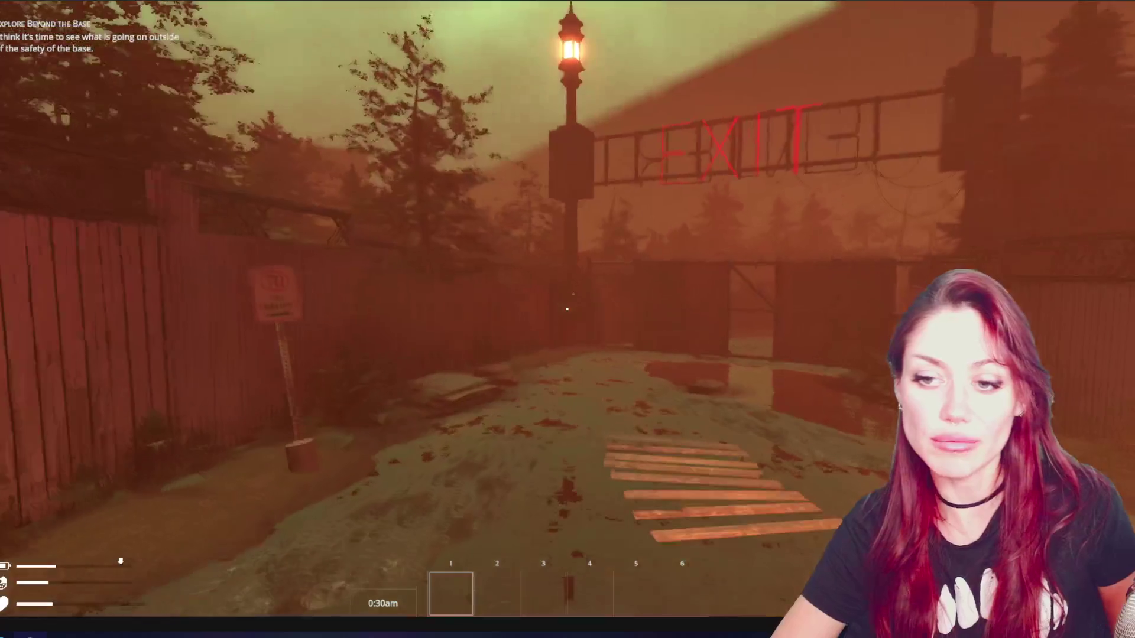
pyautogui.press('w')
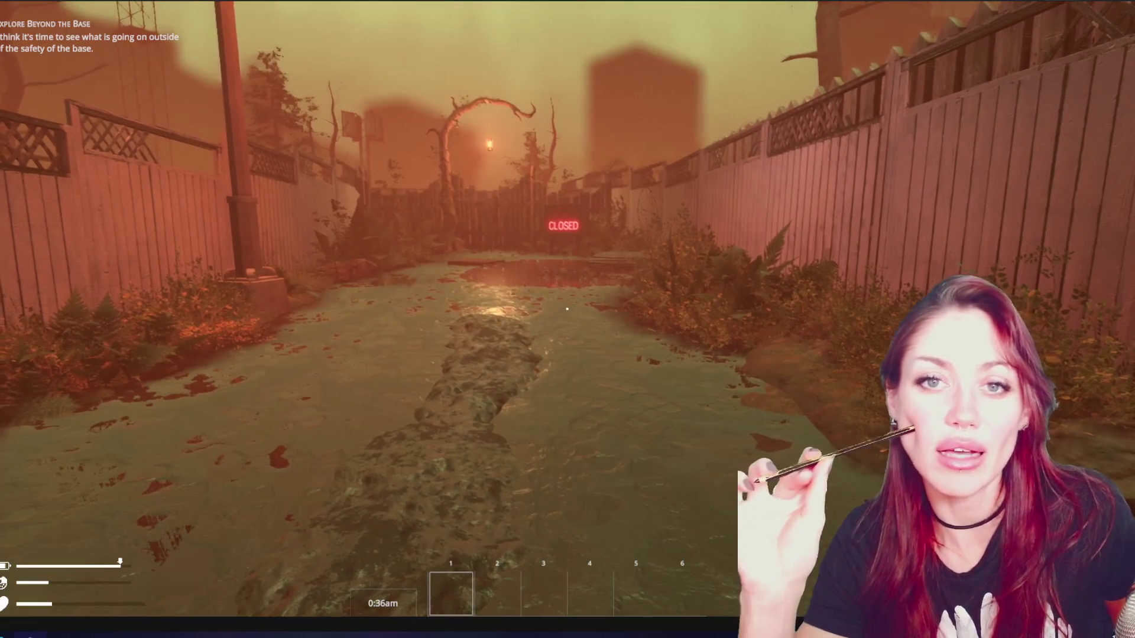
pyautogui.press('w')
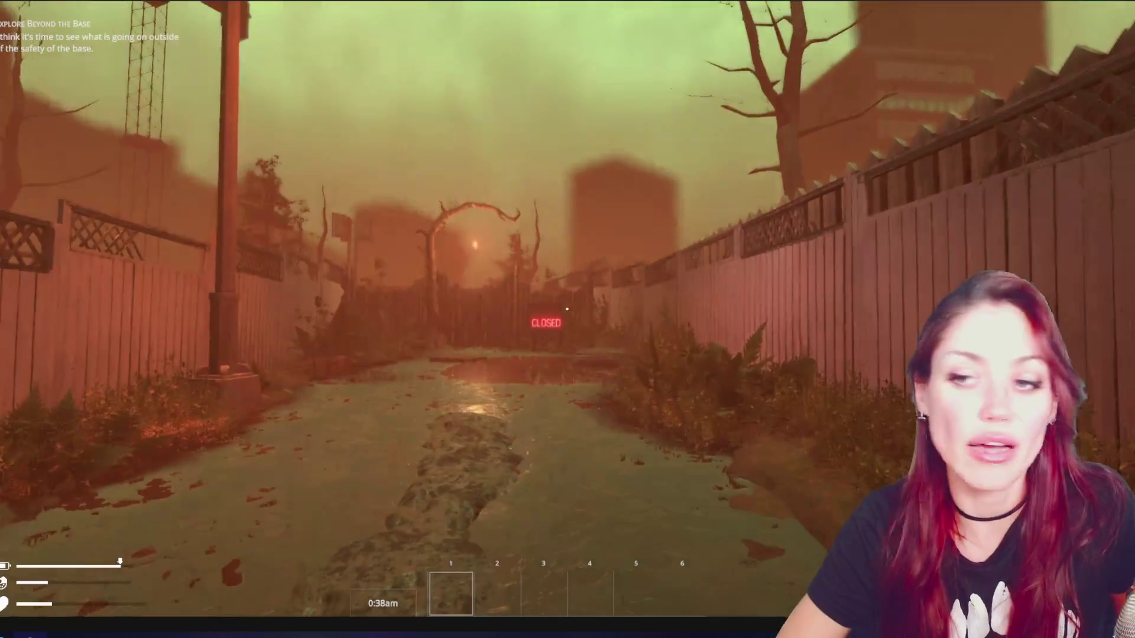
pyautogui.press('w')
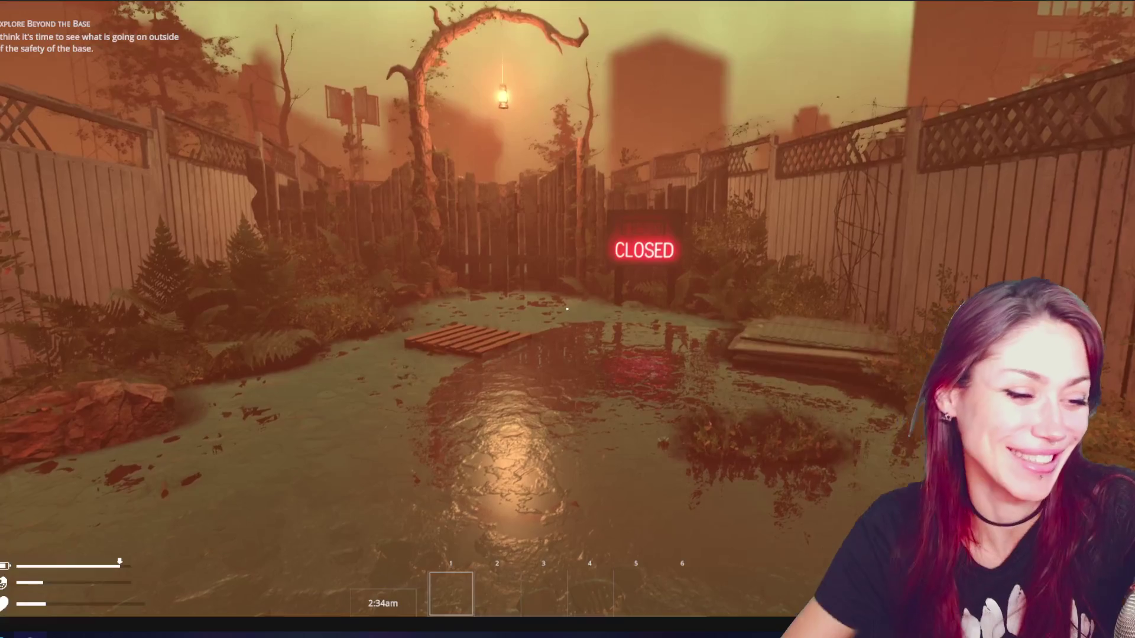
# Pause and resume, then walk the flooded path into the yard and pick up the acorn.
pyautogui.press('Escape')
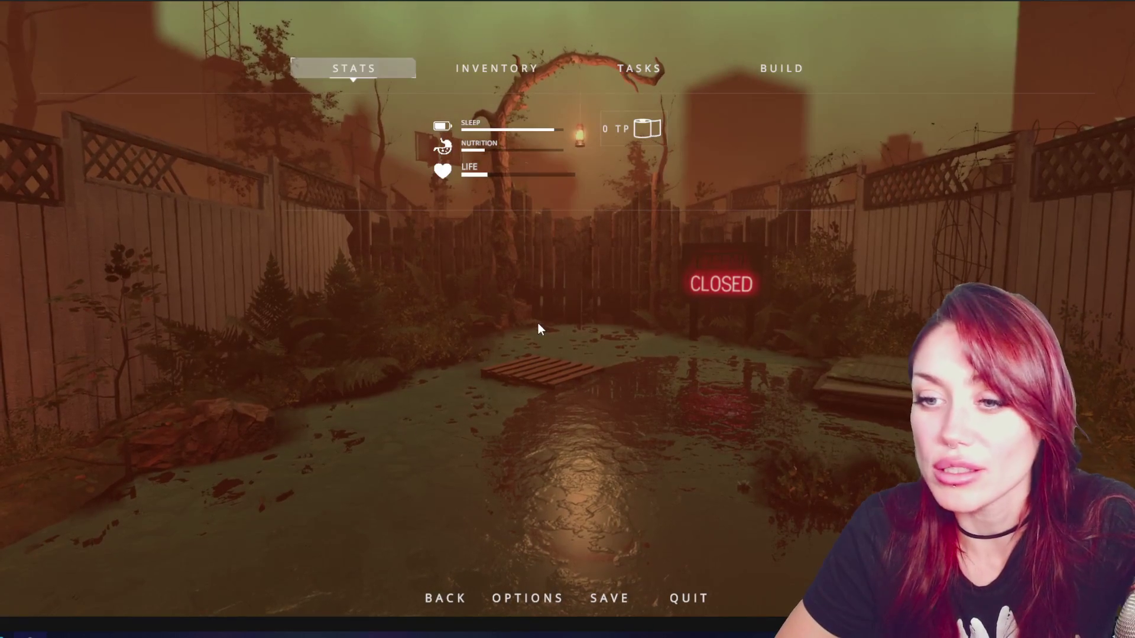
pyautogui.press('Escape')
pyautogui.press('w')
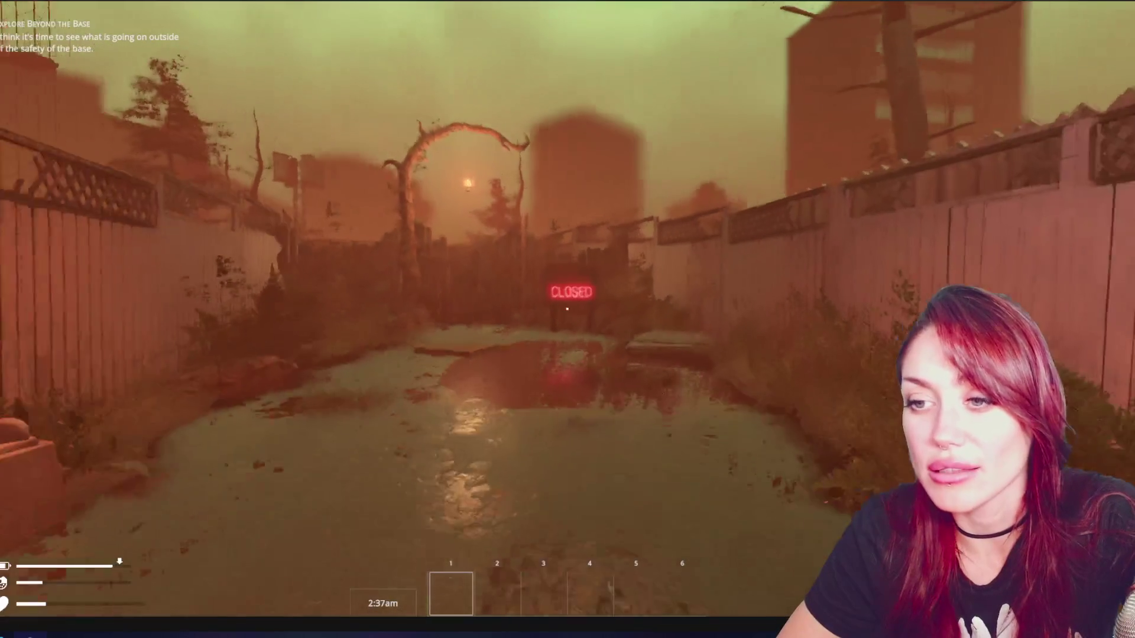
pyautogui.press('w')
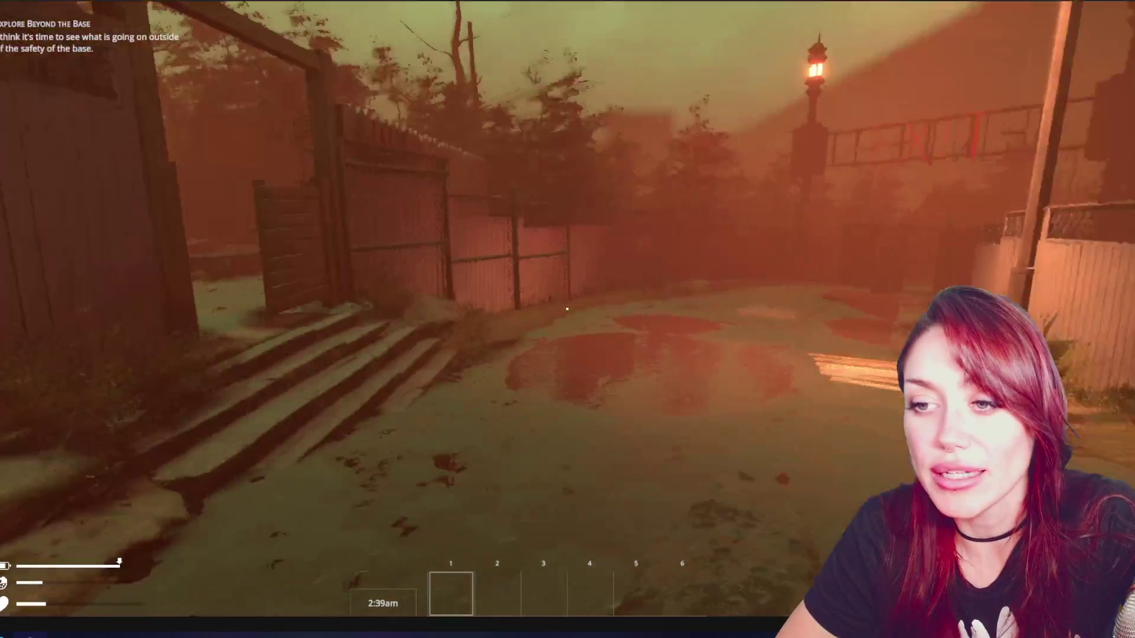
pyautogui.press('w')
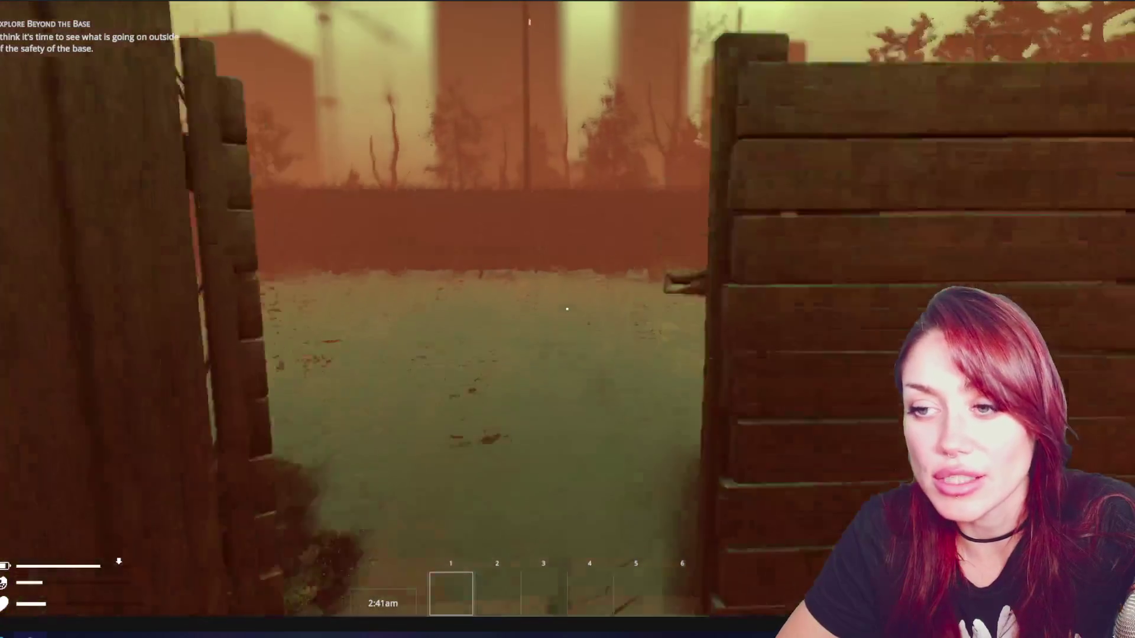
pyautogui.press('w')
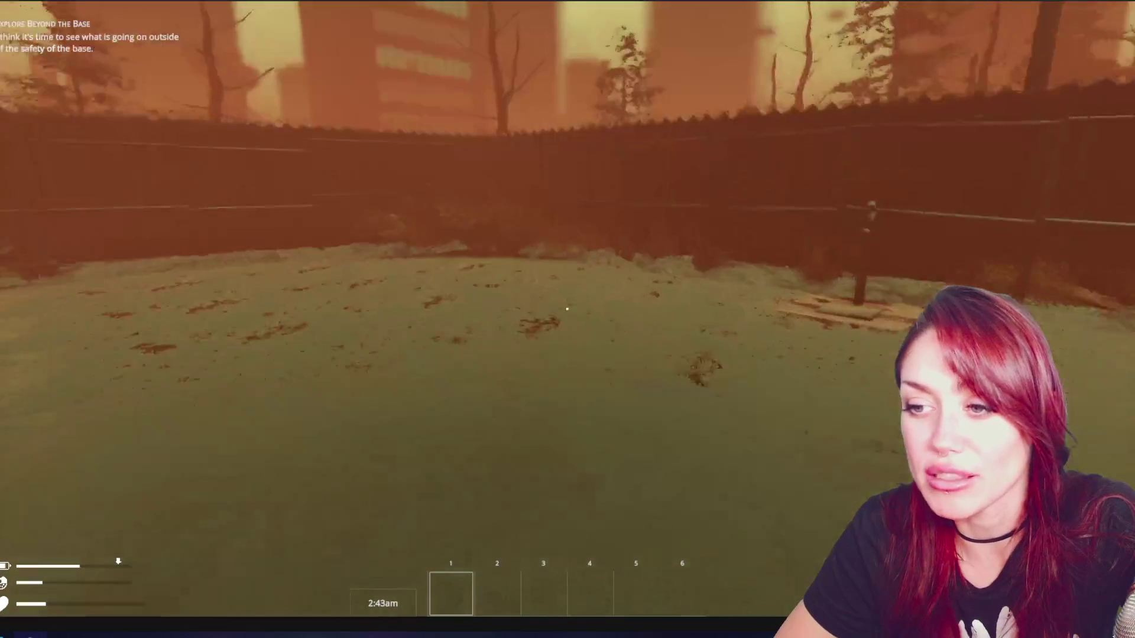
pyautogui.press('w')
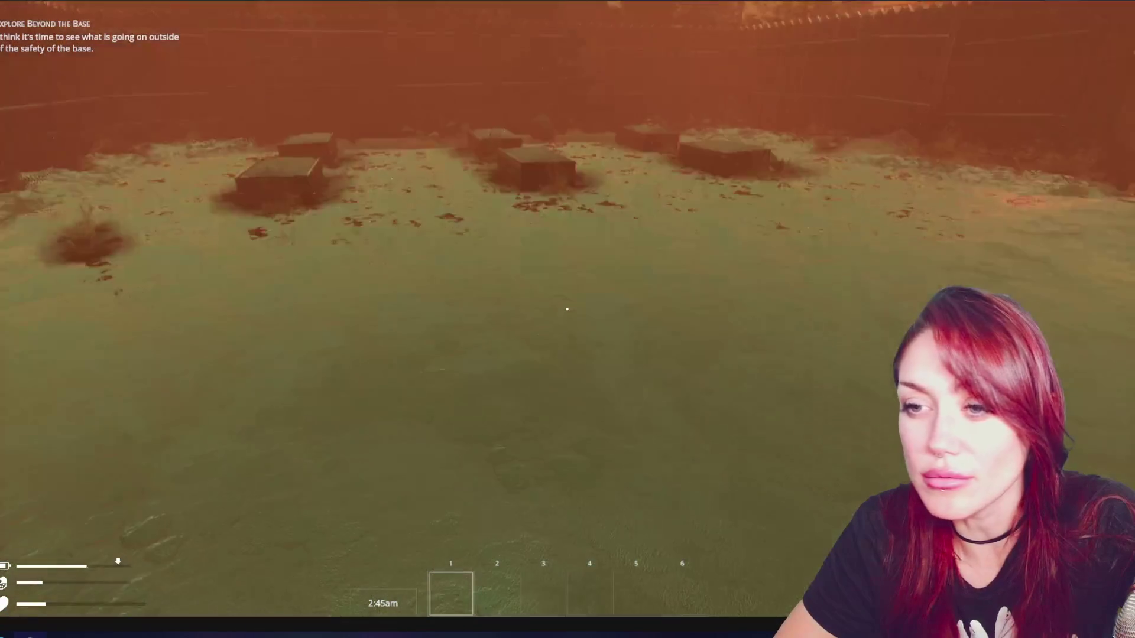
pyautogui.press('w')
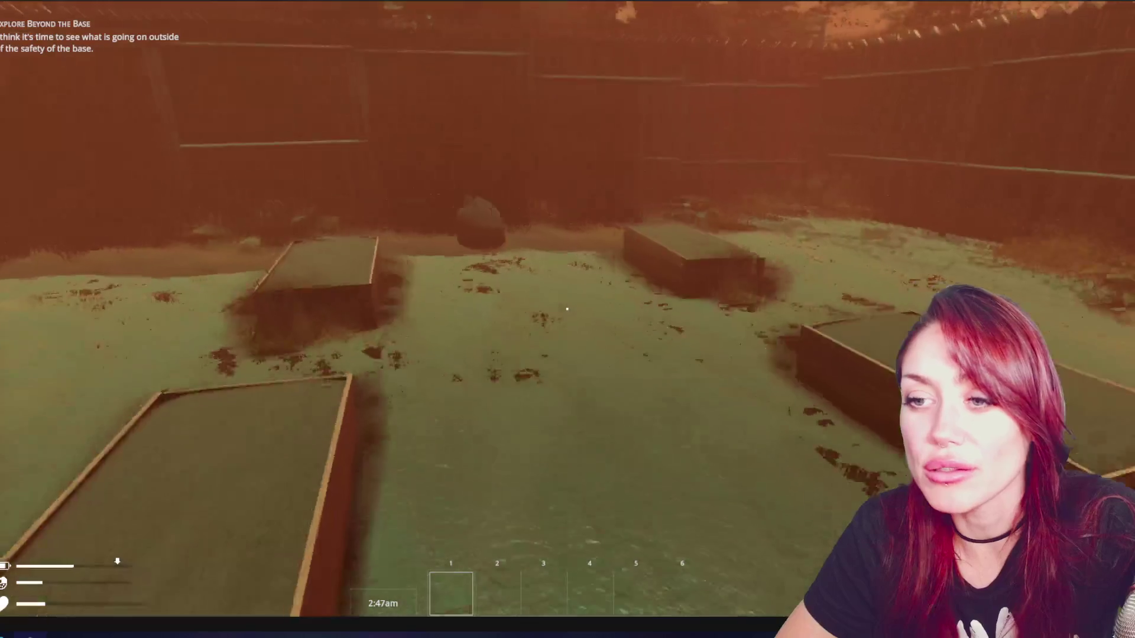
pyautogui.press('w')
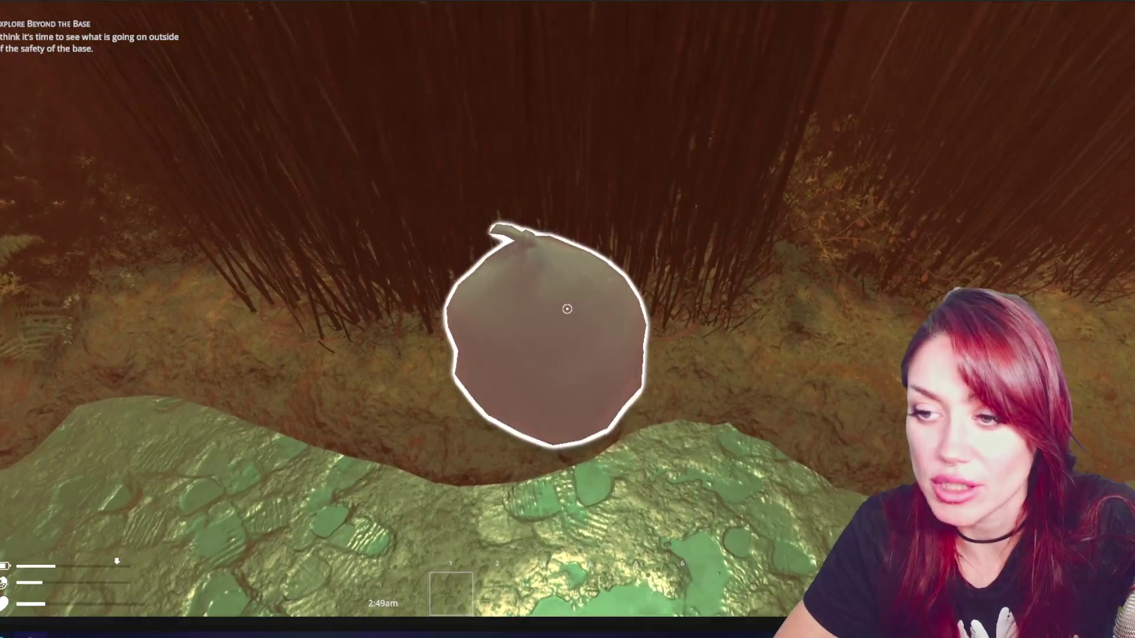
pyautogui.press('e')
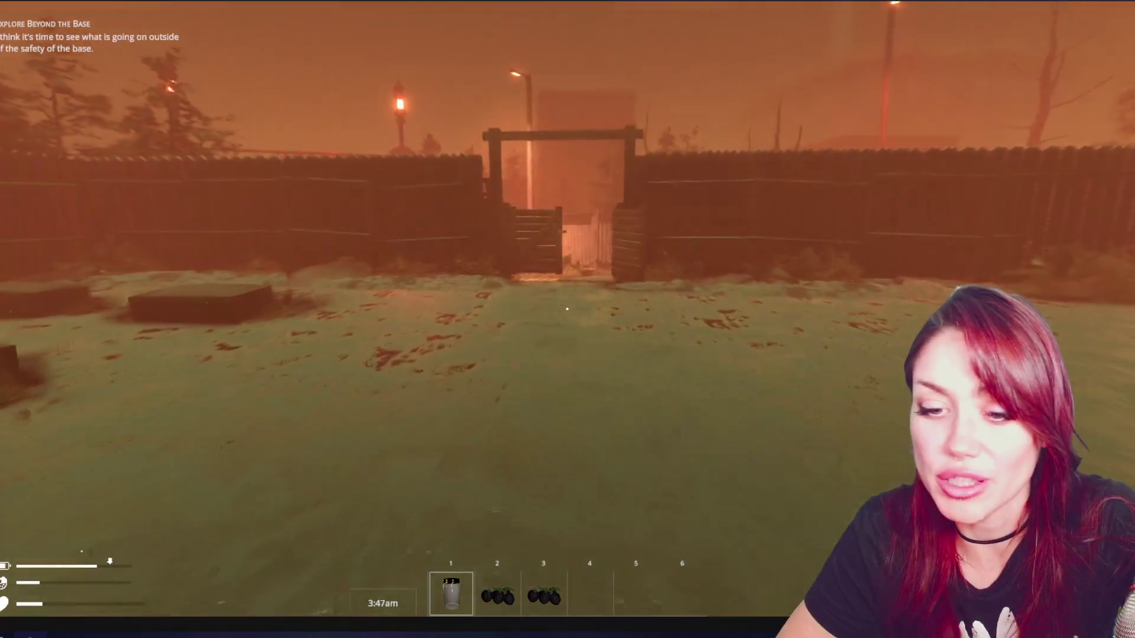
# Eat the berries to restore health, then cross the yard and leave through the gate door.
pyautogui.press('2')
pyautogui.click(567, 309)
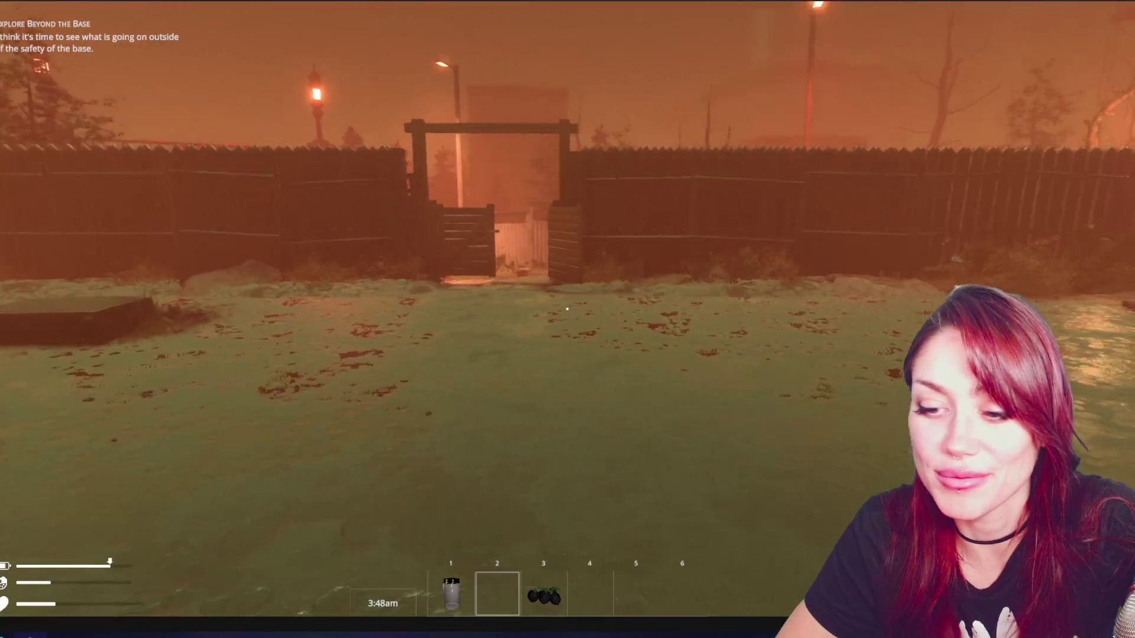
pyautogui.press('w')
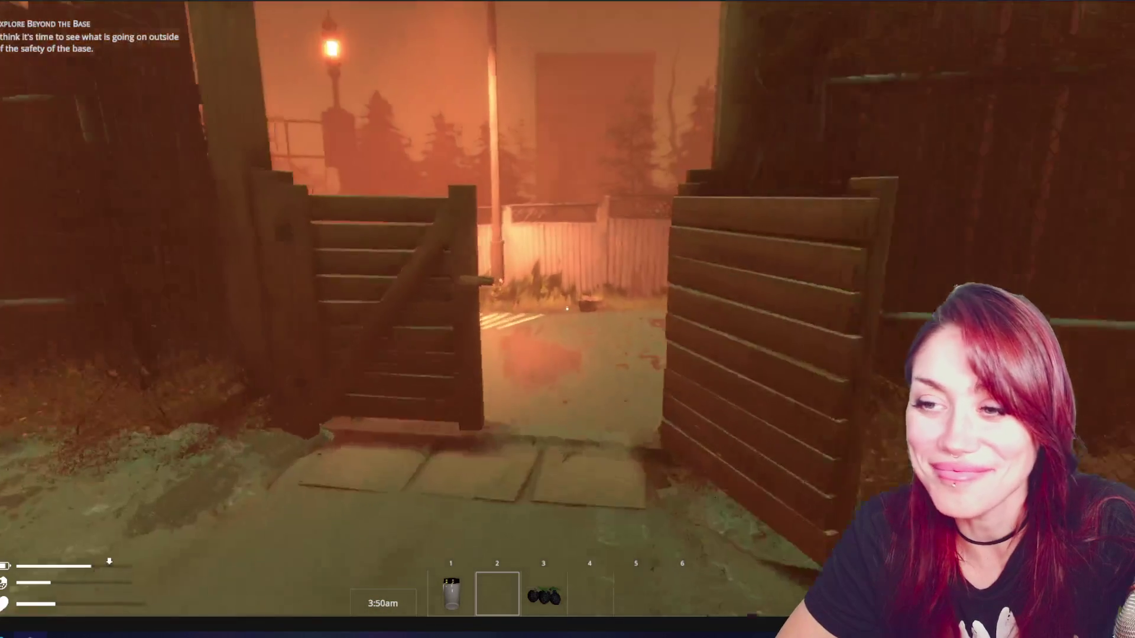
pyautogui.press('w')
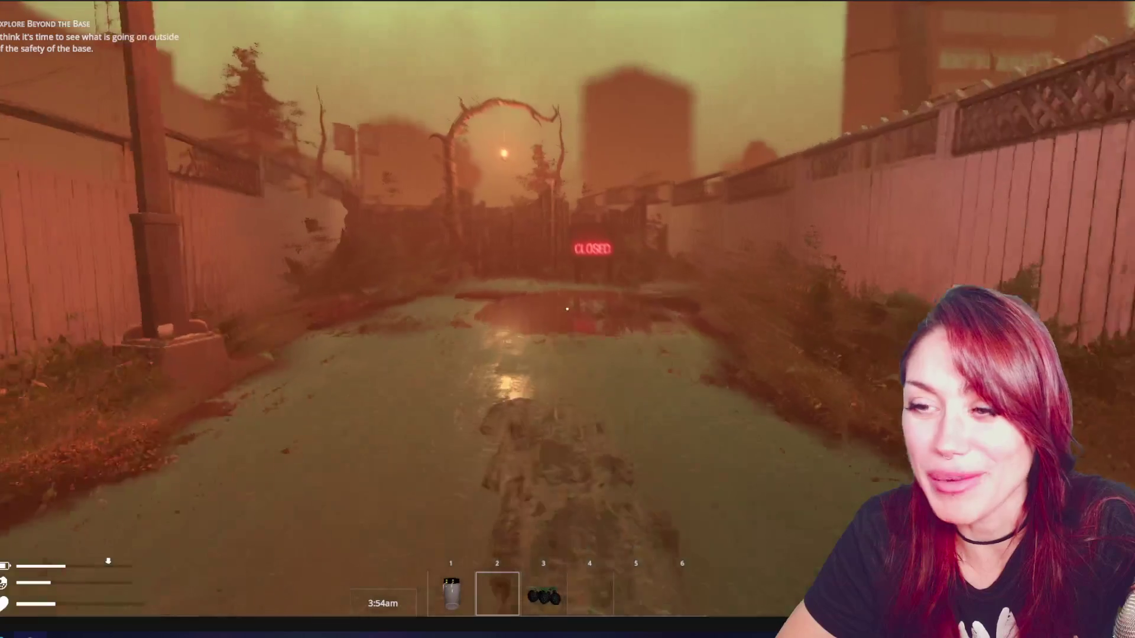
pyautogui.press('w')
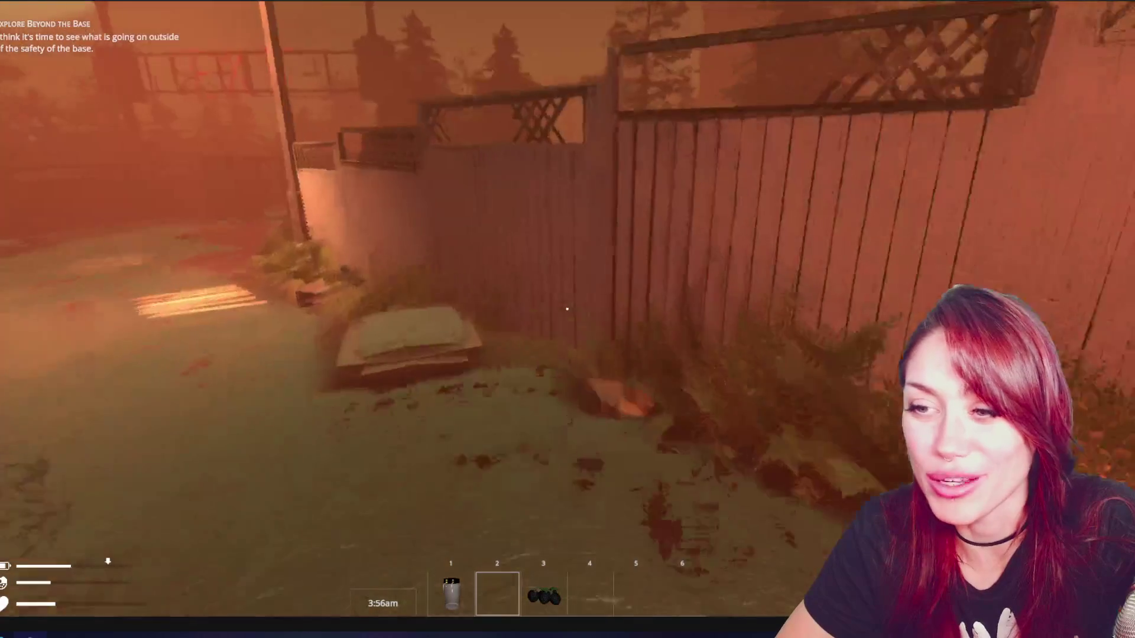
pyautogui.press('w')
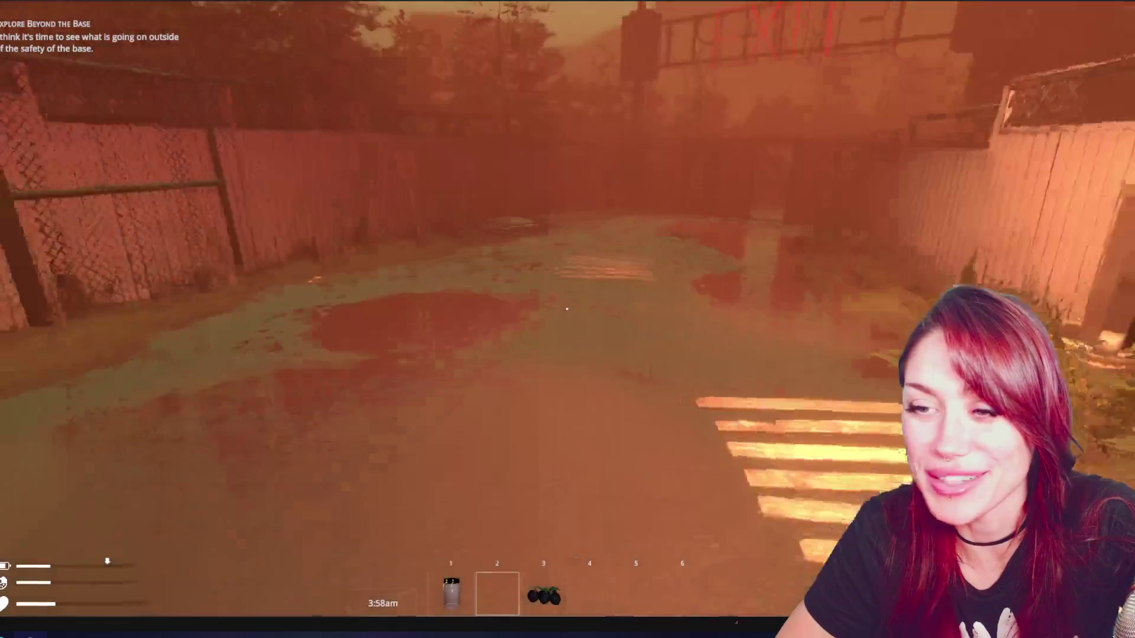
pyautogui.press('w')
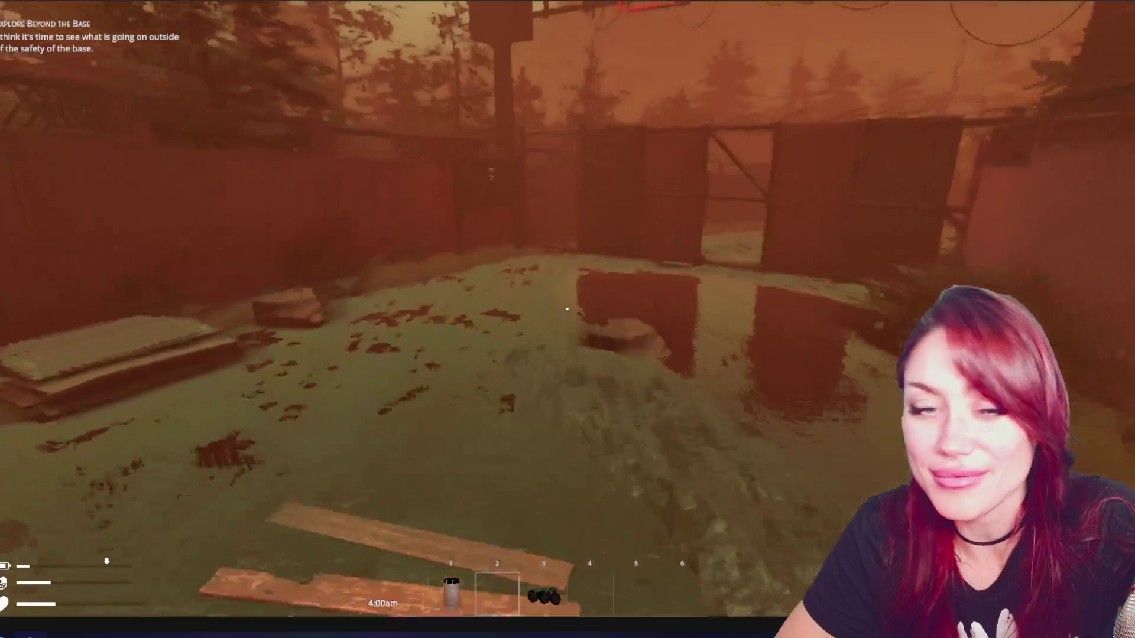
pyautogui.press('w')
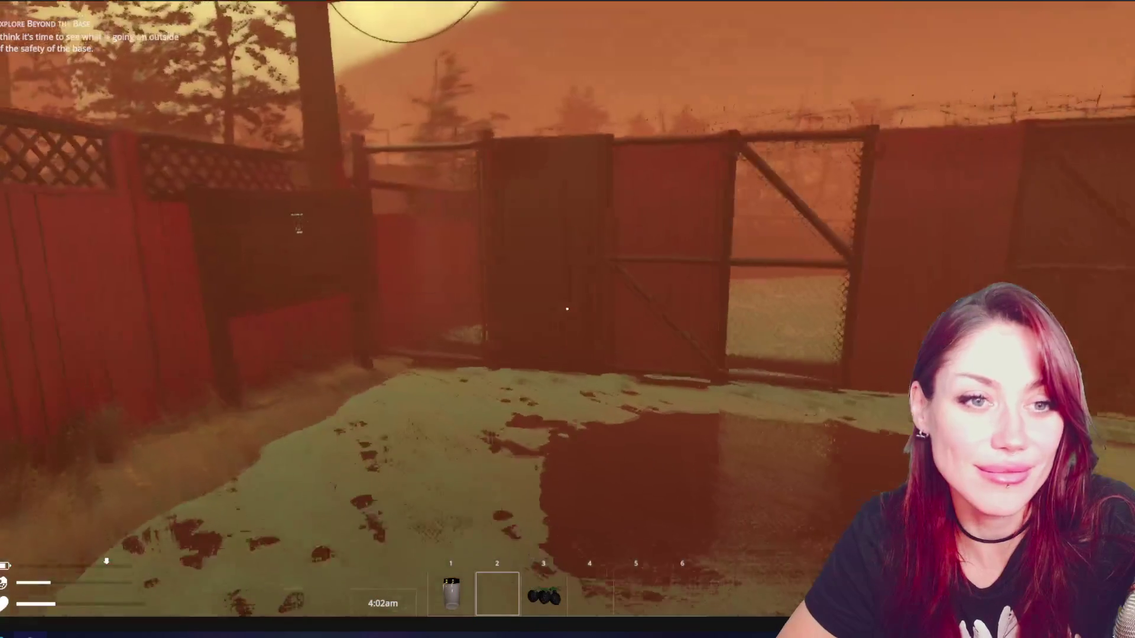
pyautogui.press('w')
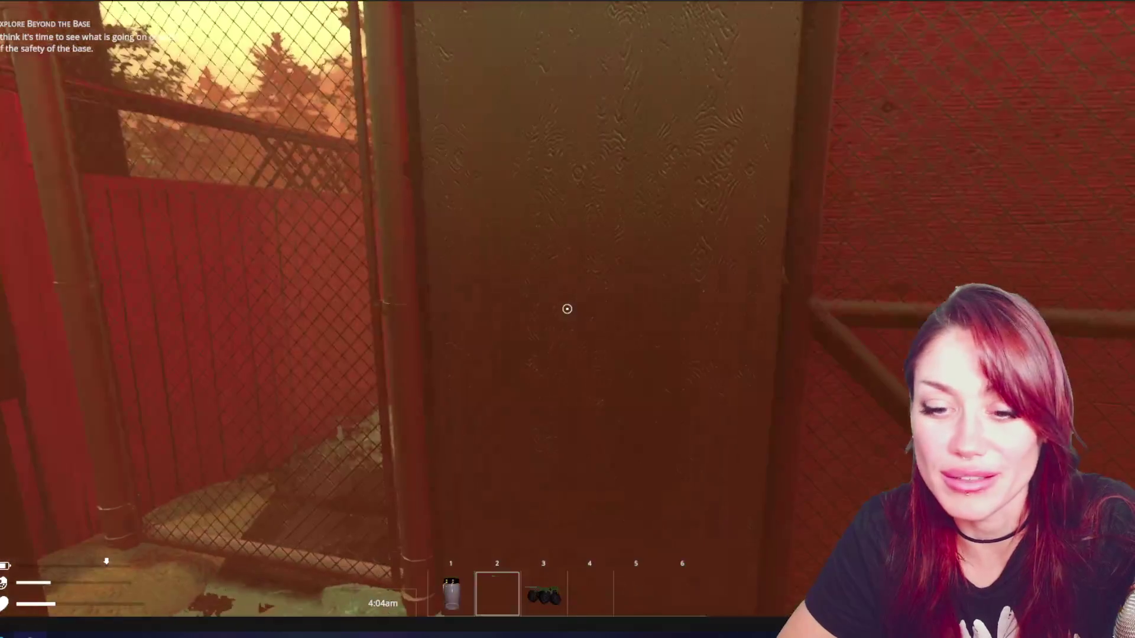
pyautogui.press('e')
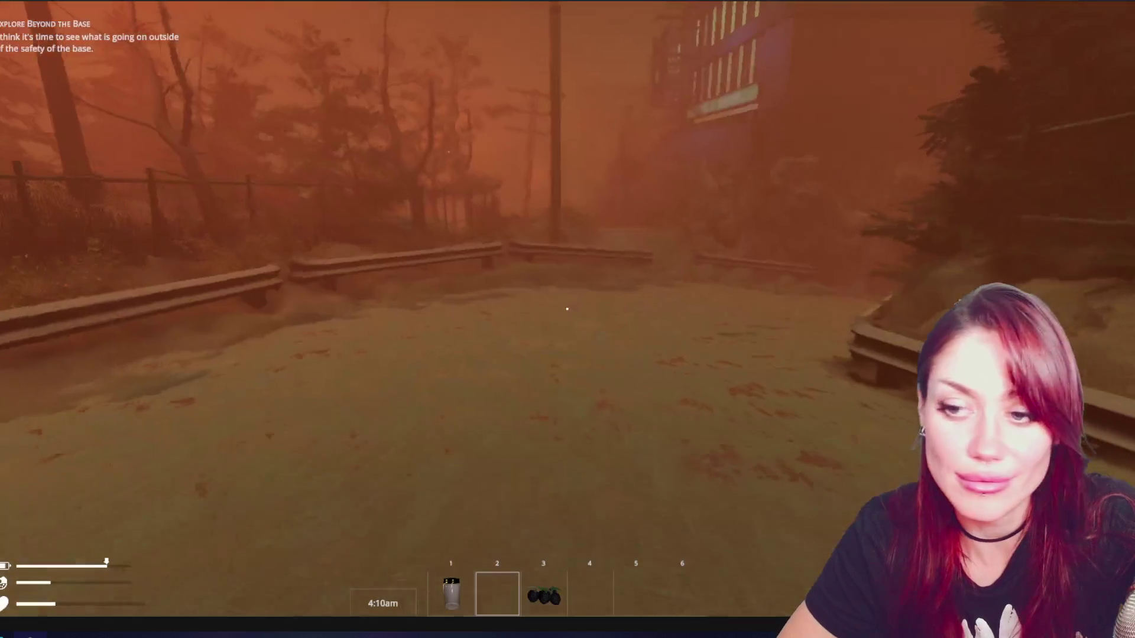
# Pass through the guardrail gap and follow the path and street down to the ledge.
pyautogui.moveTo(567, 309)
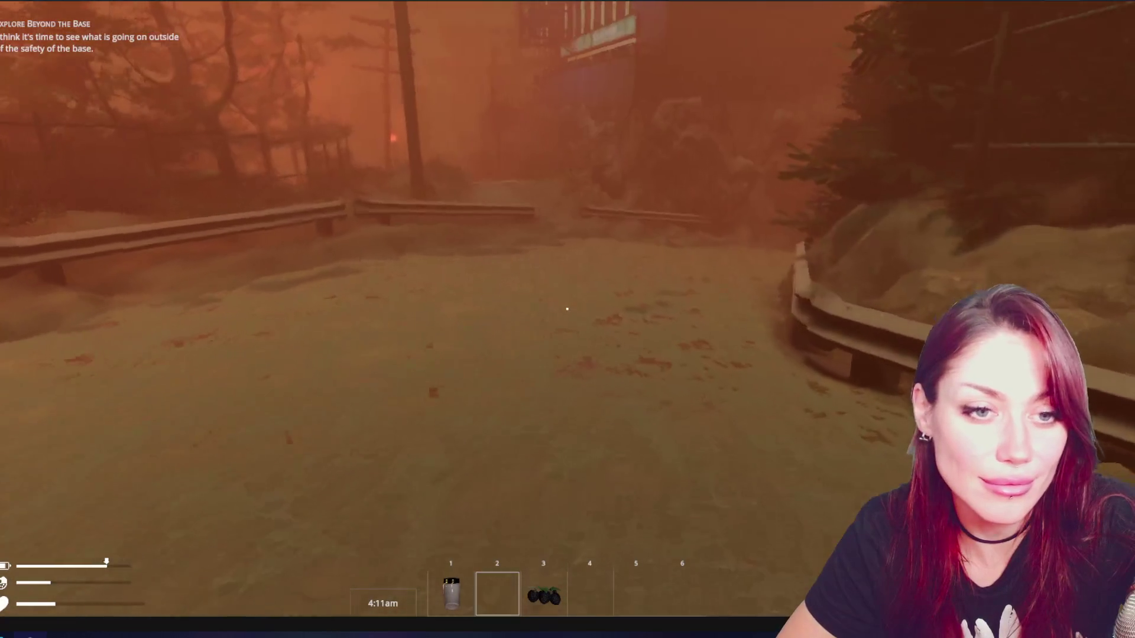
pyautogui.press('w')
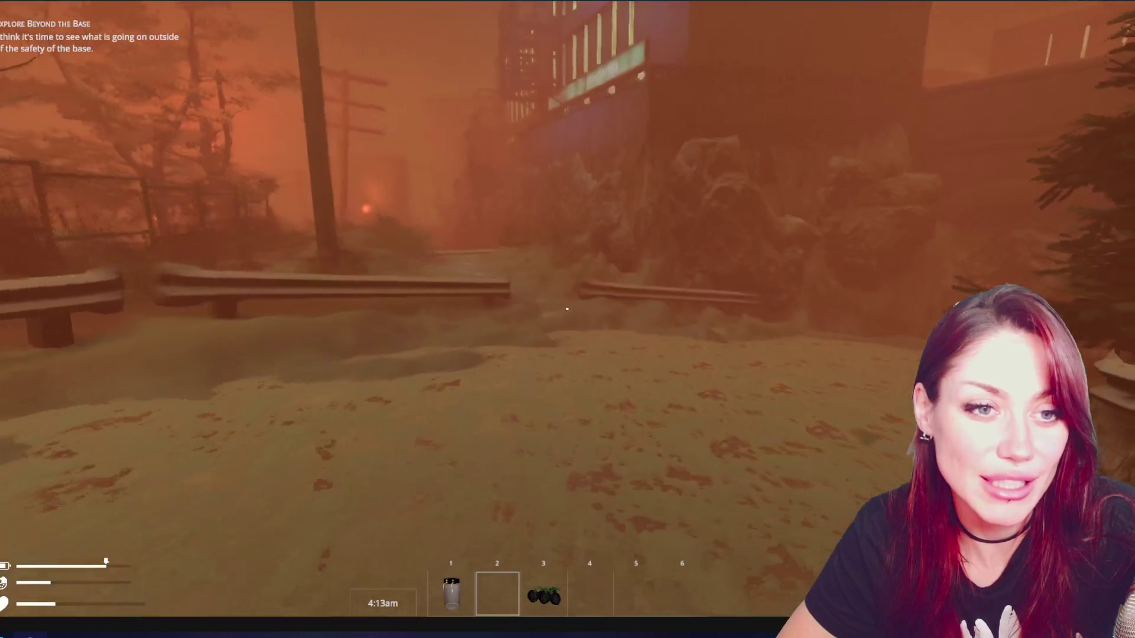
pyautogui.press('w')
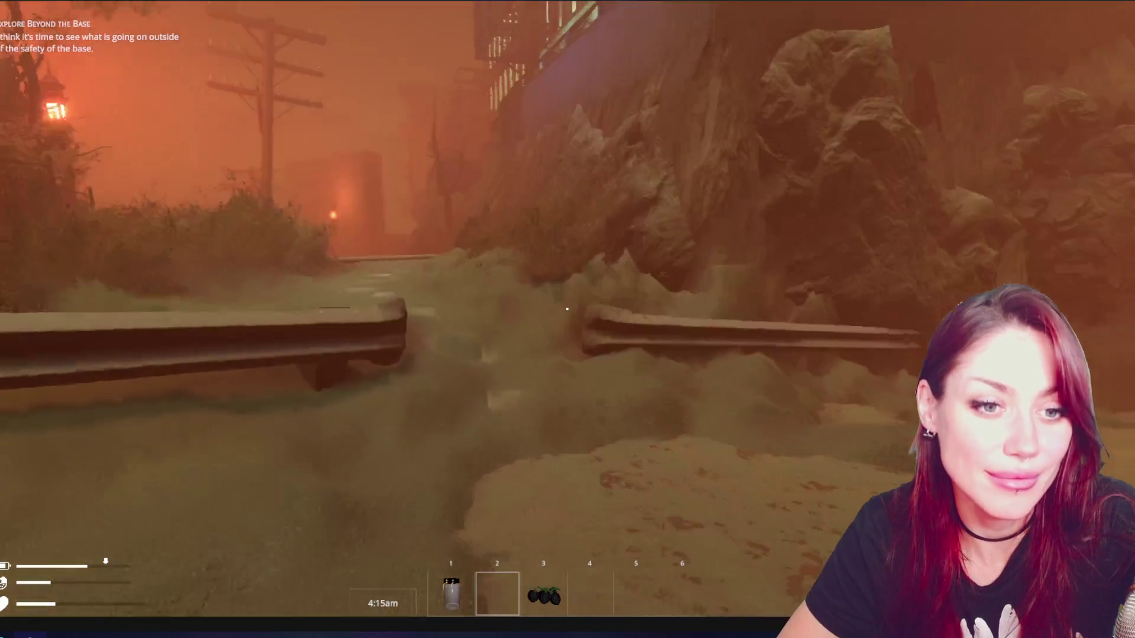
pyautogui.press('w')
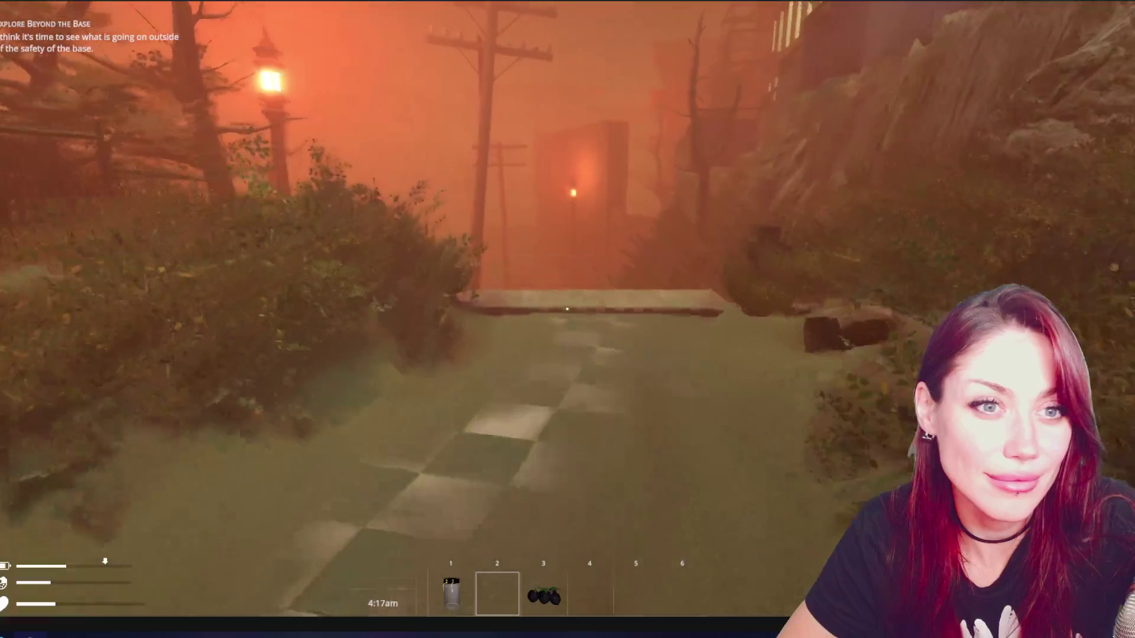
pyautogui.press('w')
pyautogui.press('w')
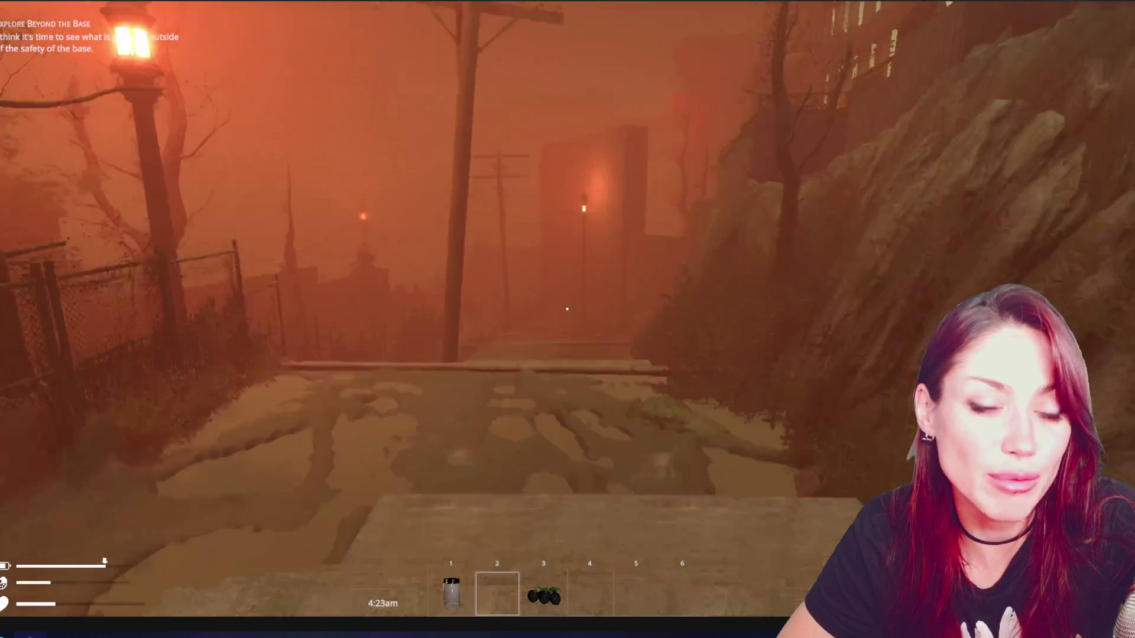
pyautogui.press('w')
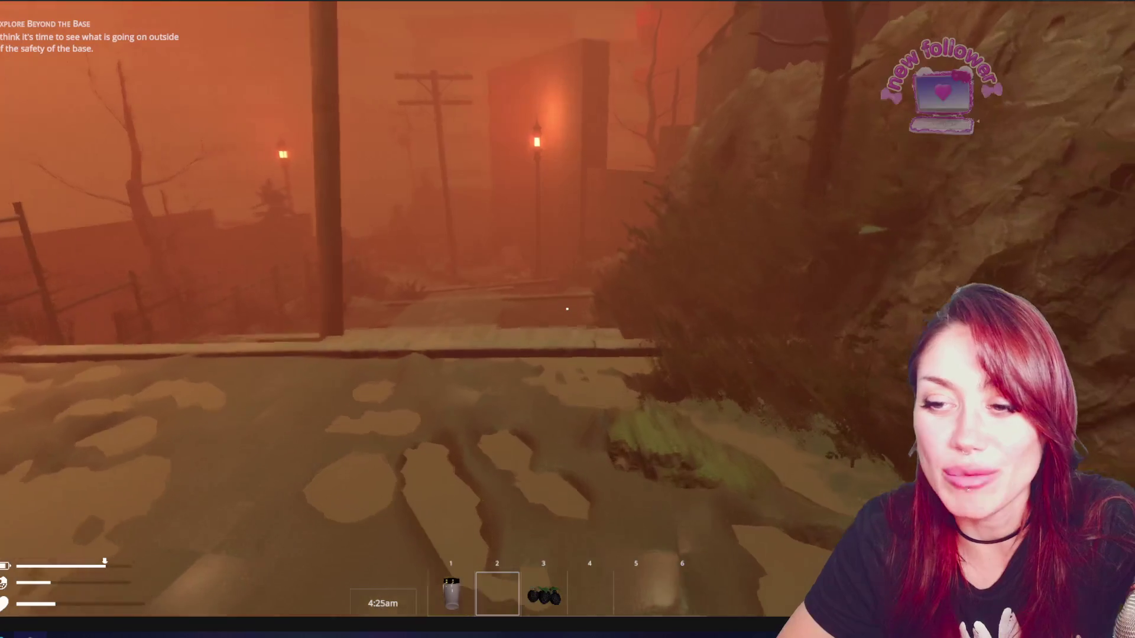
pyautogui.press('w')
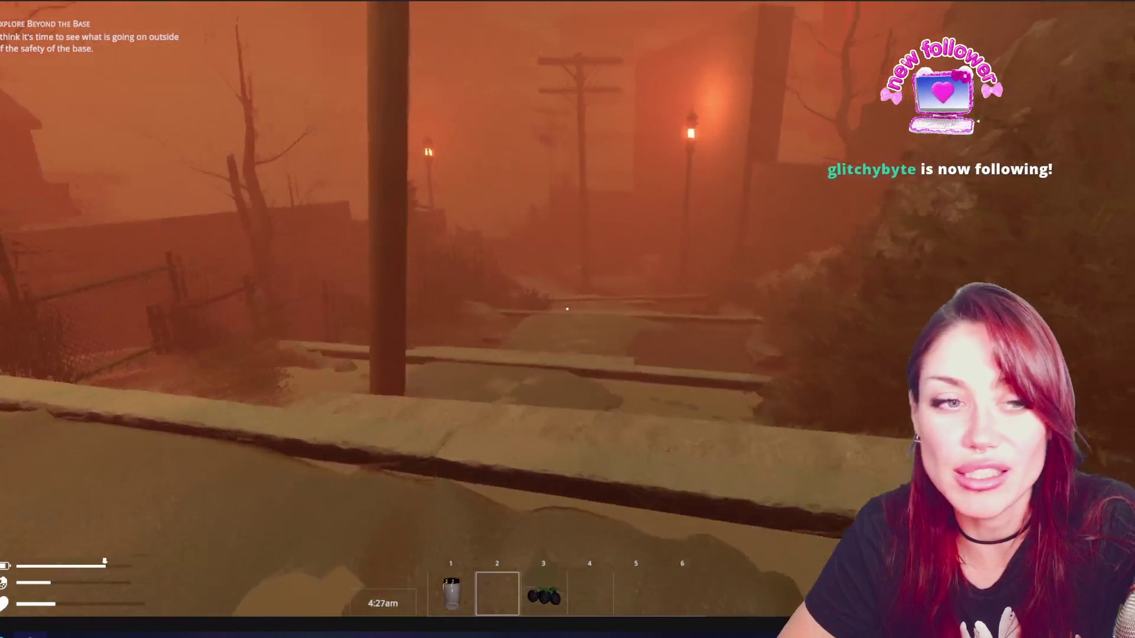
pyautogui.press('w')
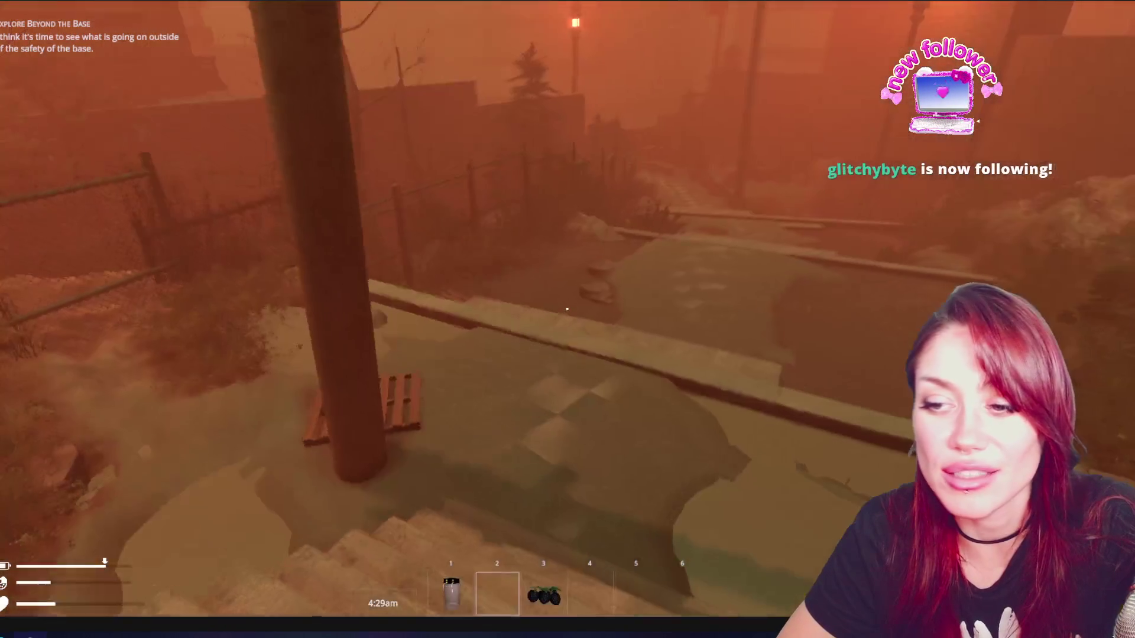
pyautogui.press('w')
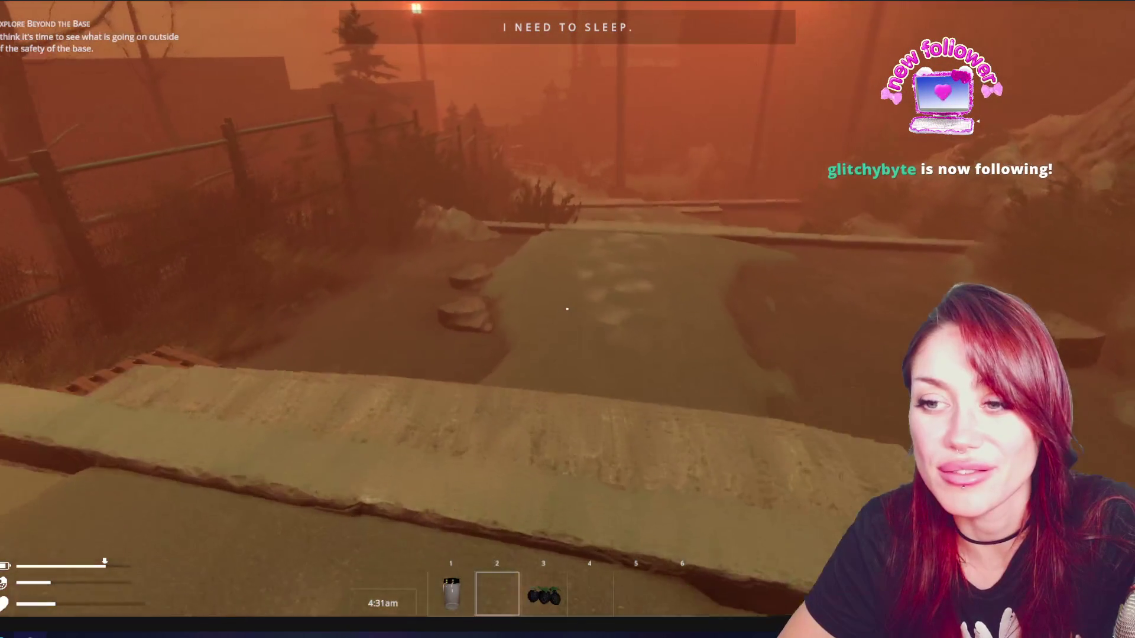
pyautogui.press('w')
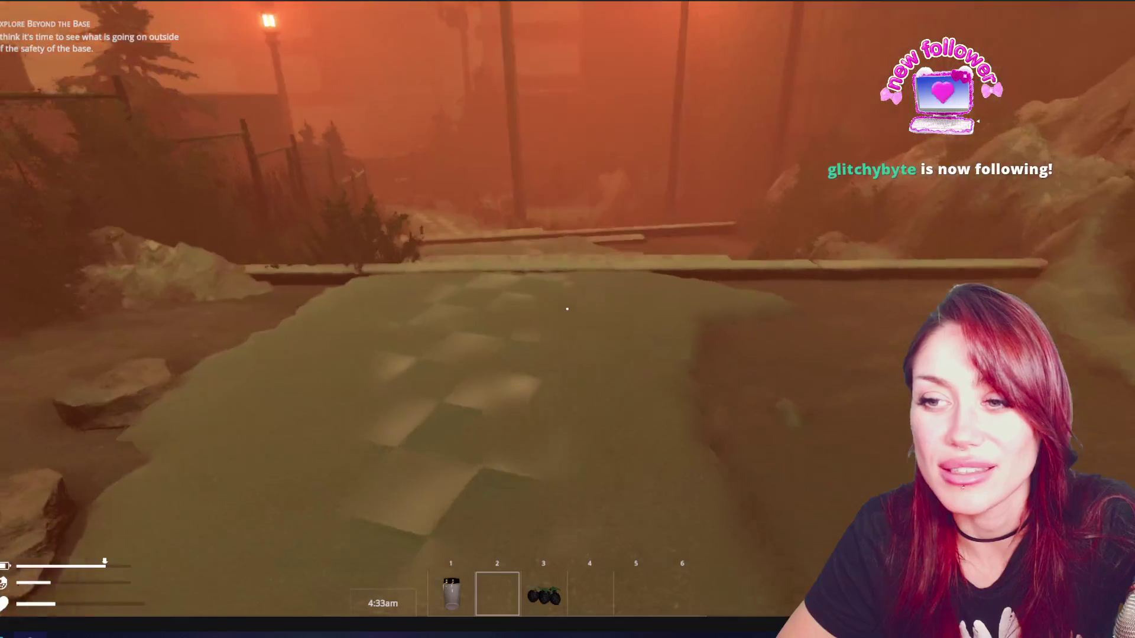
pyautogui.press('w')
# Cross the flooded area to the checkered path and go through the wooden garden gate.
pyautogui.press('w')
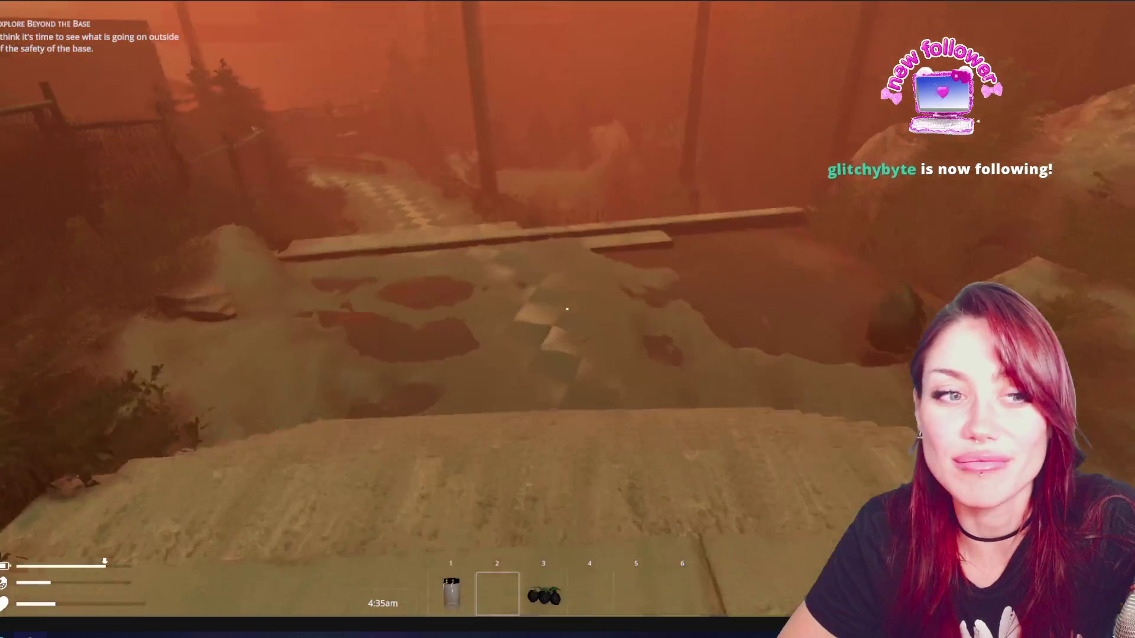
pyautogui.press('w')
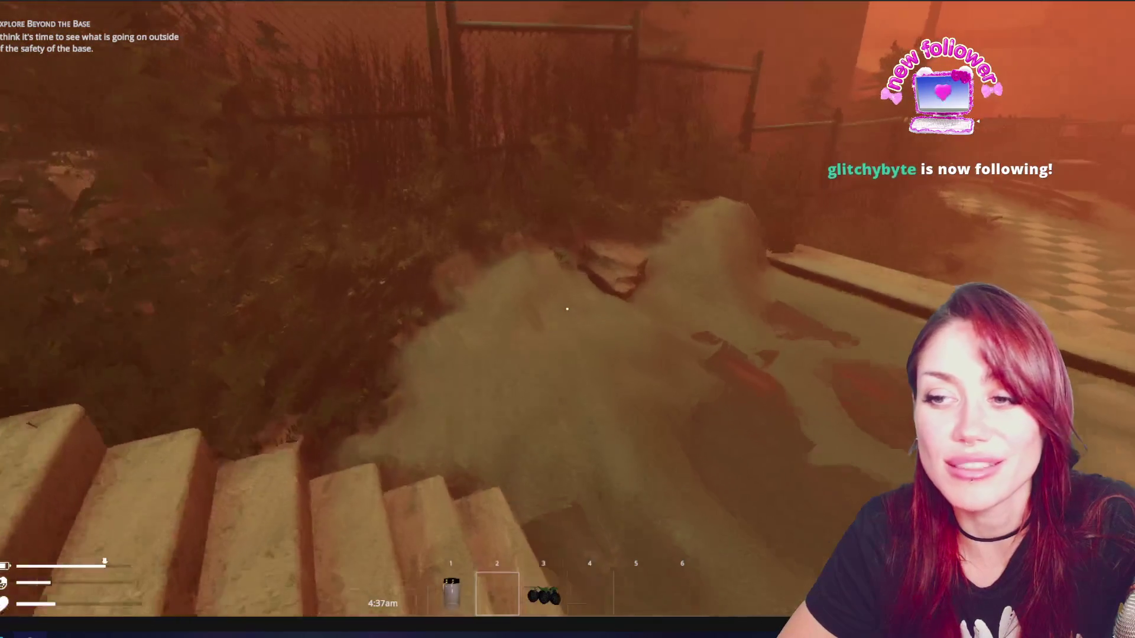
pyautogui.press('w')
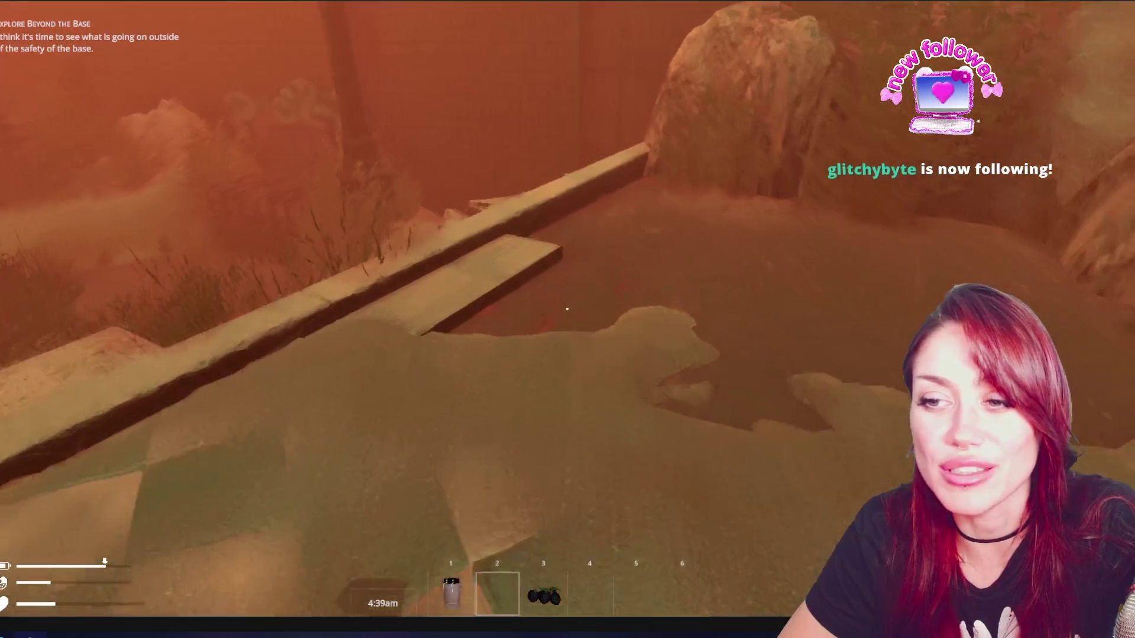
pyautogui.press('w')
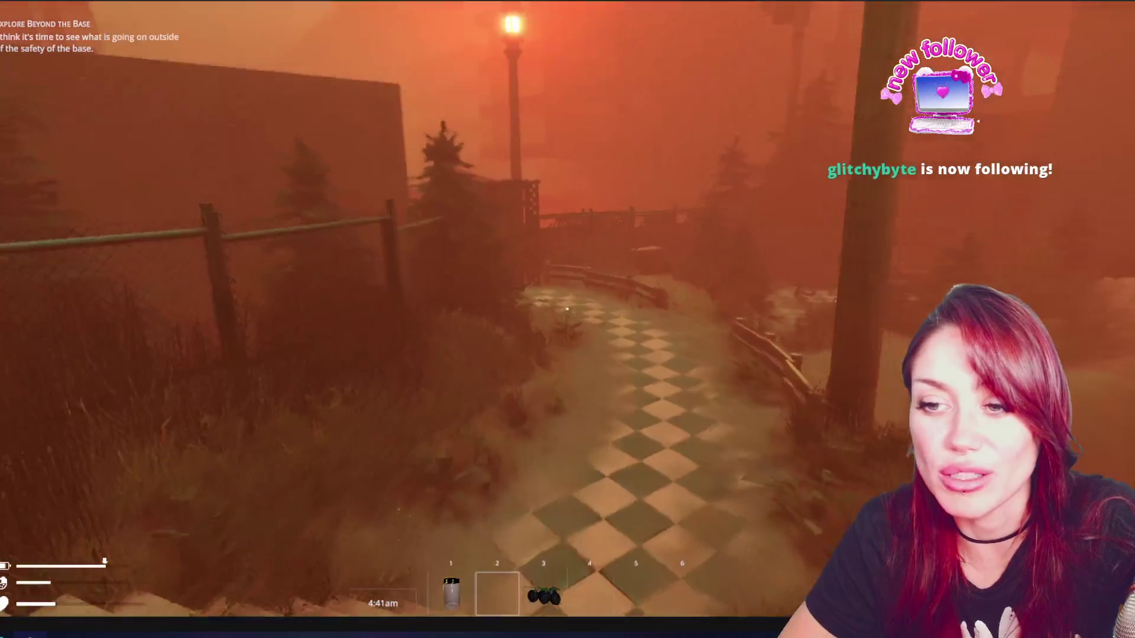
pyautogui.press('w')
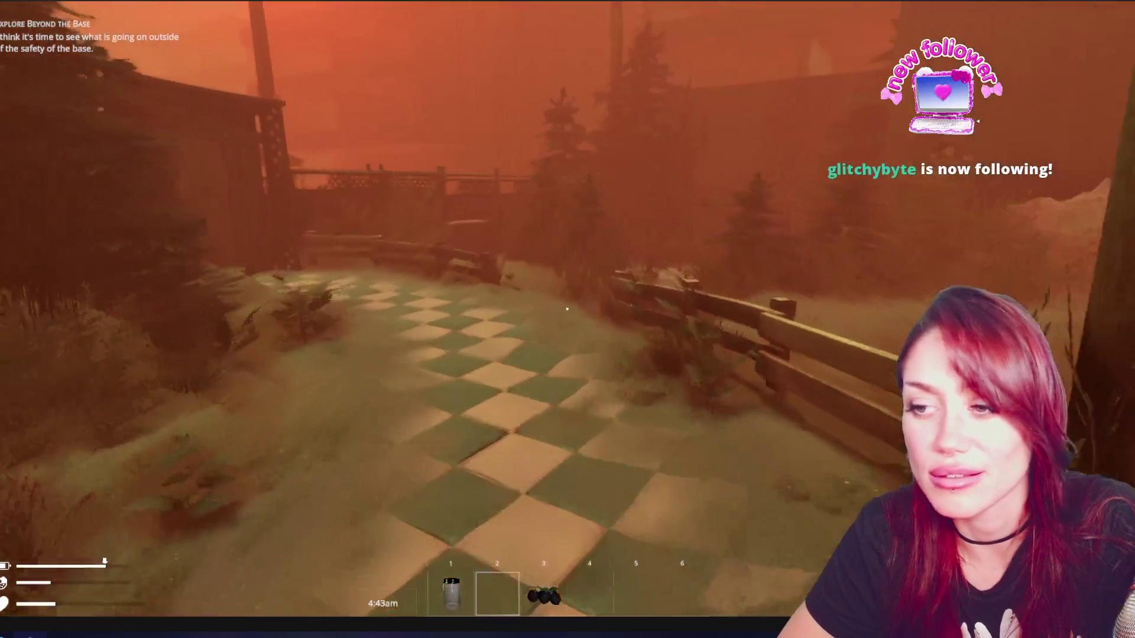
pyautogui.press('w')
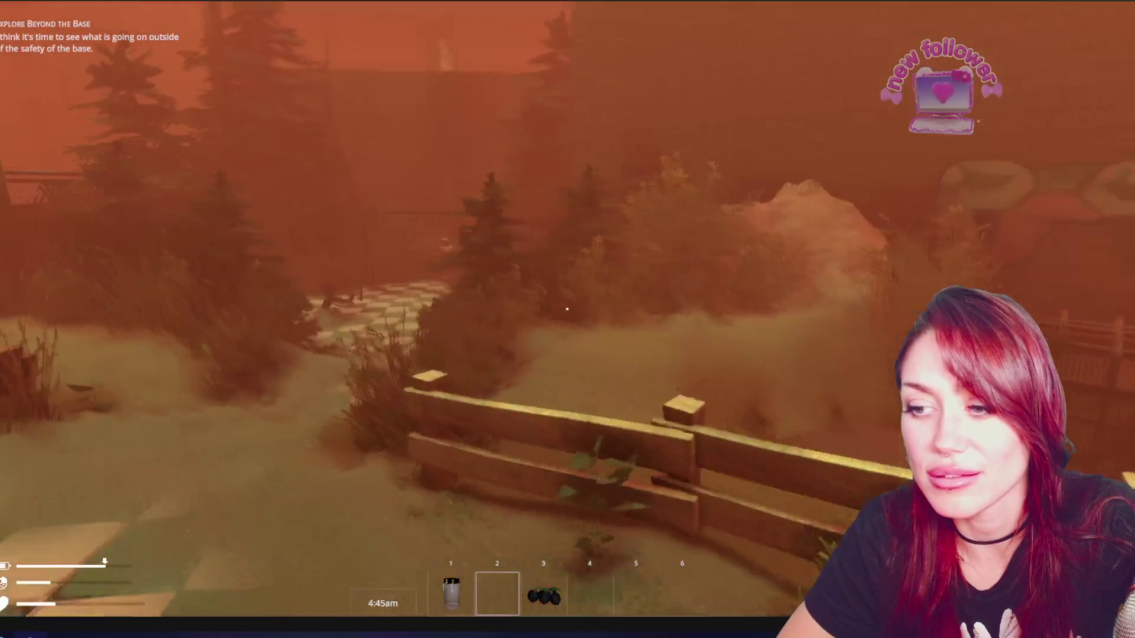
pyautogui.press('w')
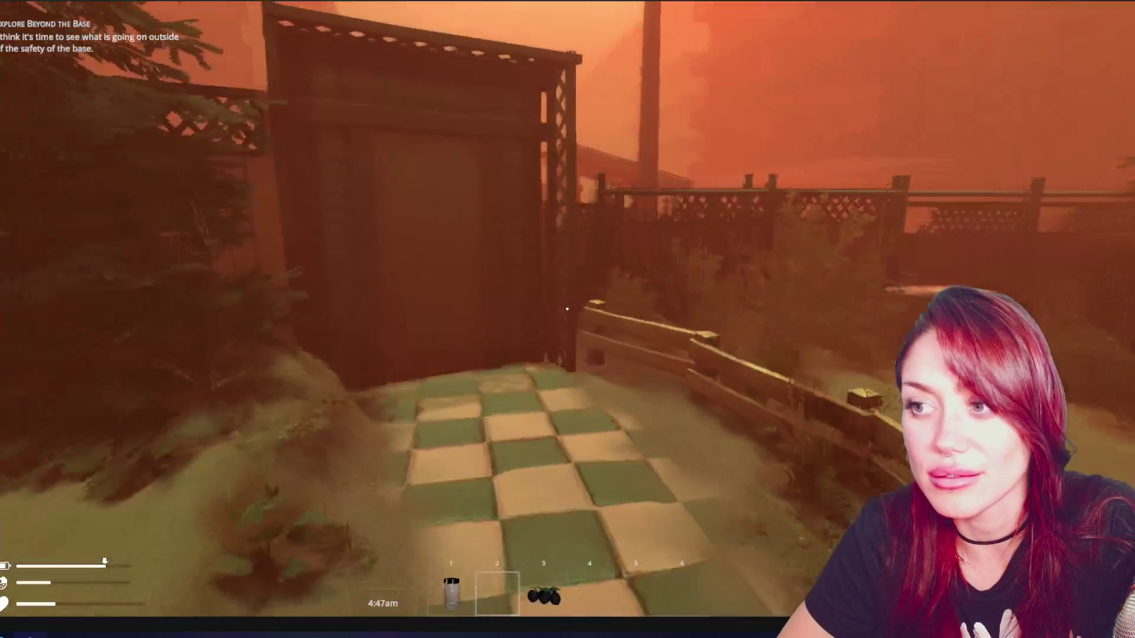
pyautogui.press('e')
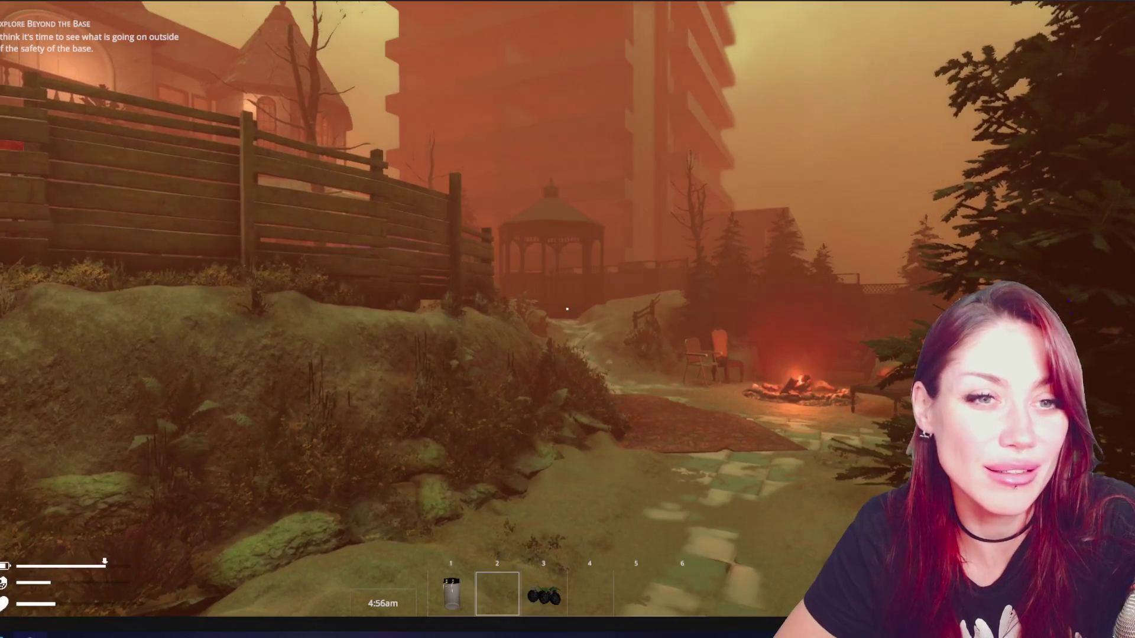
# Walk past the campfire, pick up the pebble, enter the dim room and pause the game.
pyautogui.press('w')
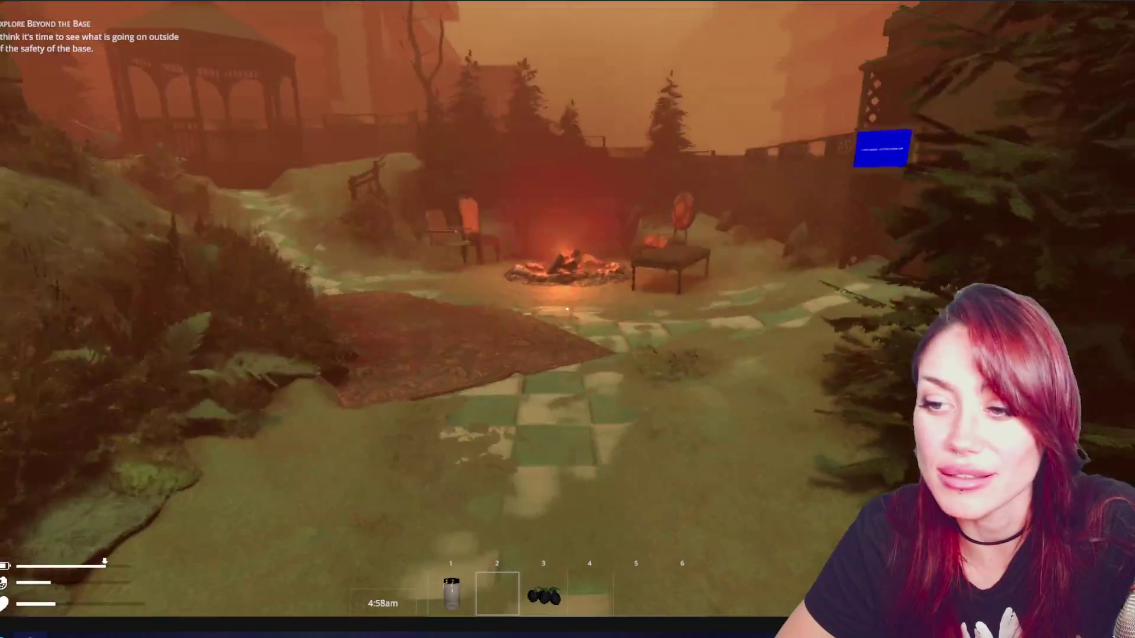
pyautogui.press('w')
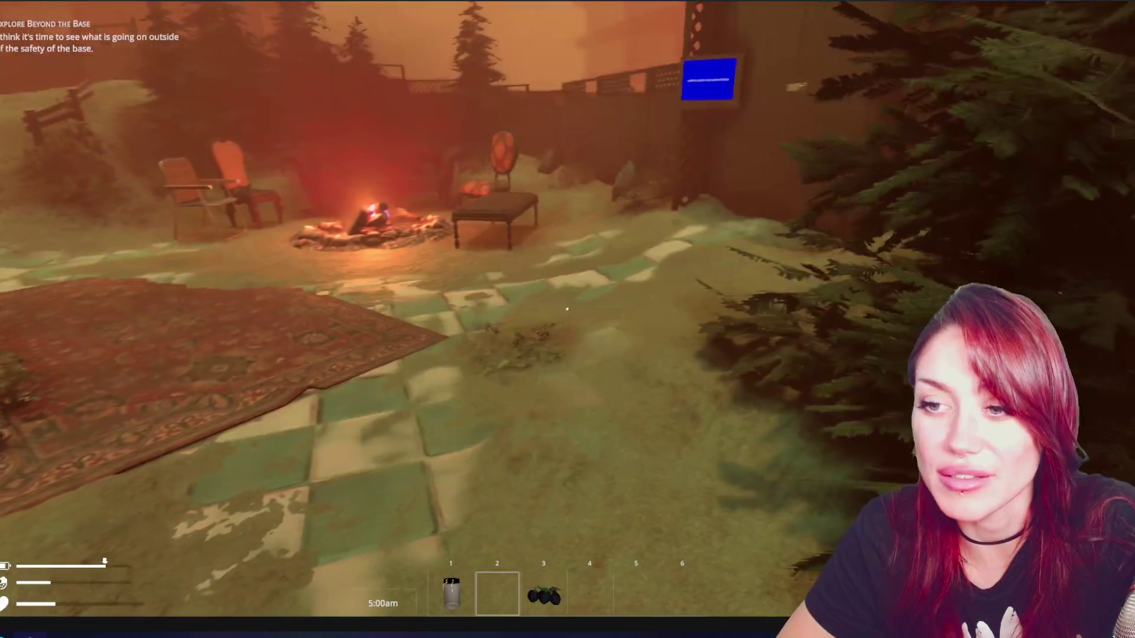
pyautogui.press('w')
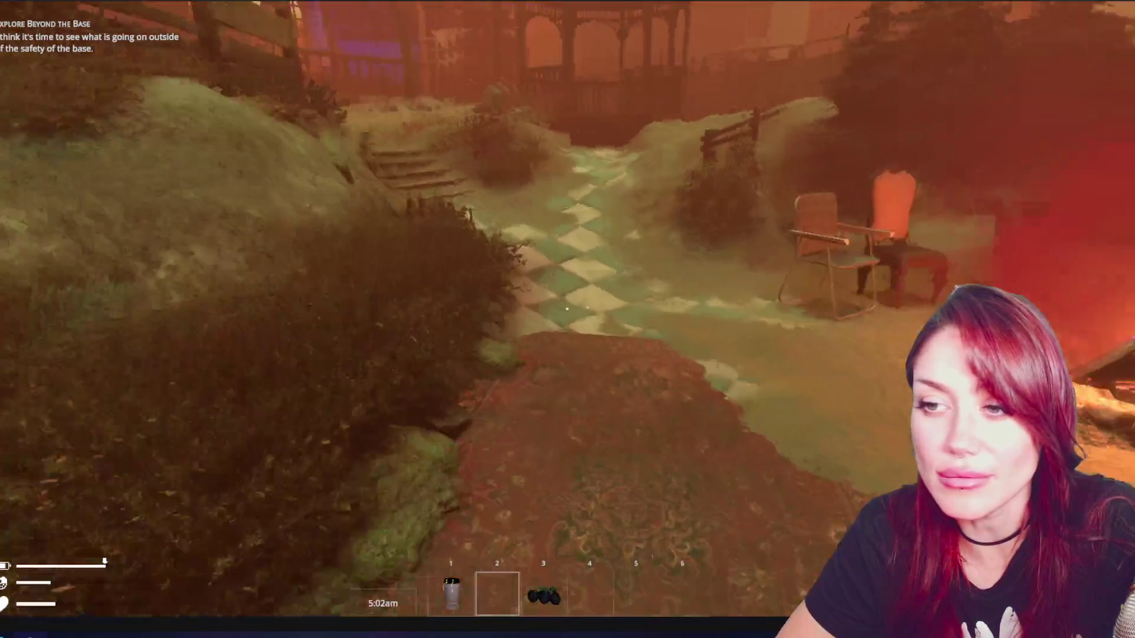
pyautogui.press('w')
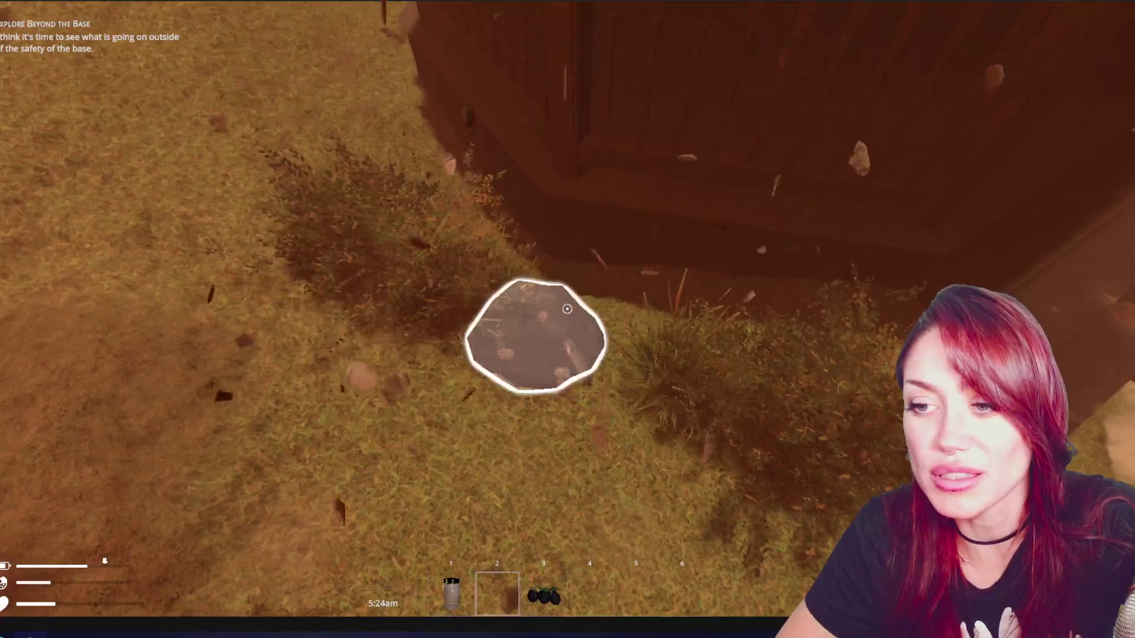
pyautogui.press('e')
pyautogui.press('e')
pyautogui.press('w')
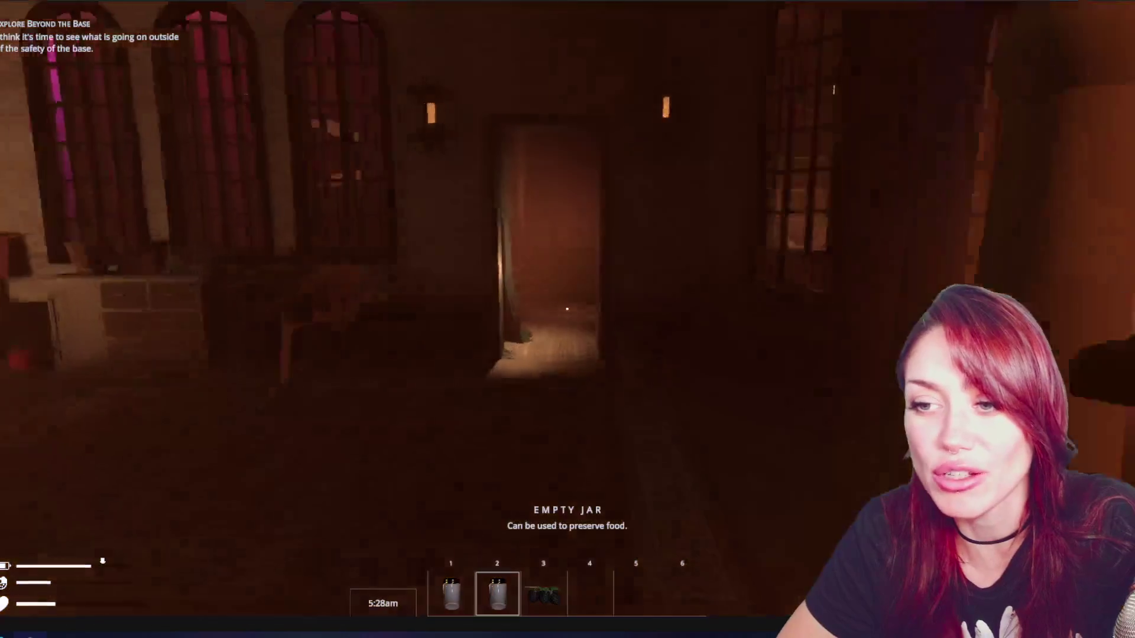
pyautogui.press('w')
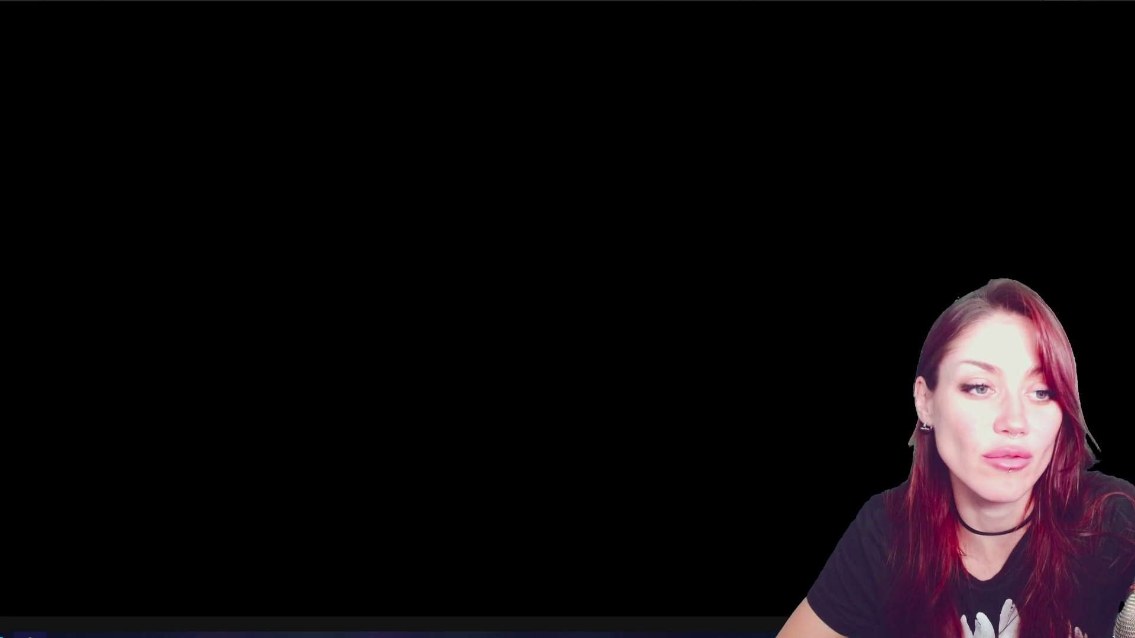
pyautogui.press('Escape')
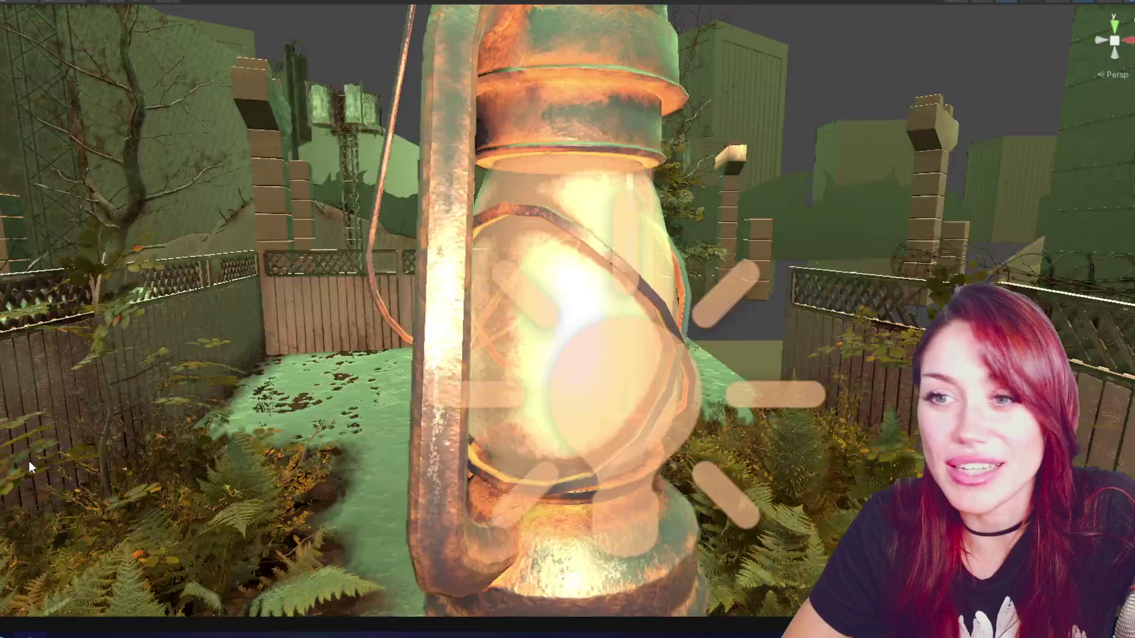
# Zoom and orbit the Scene view around the hanging lantern, then resume the fluffy animal video.
pyautogui.scroll(-5, 377, 456)
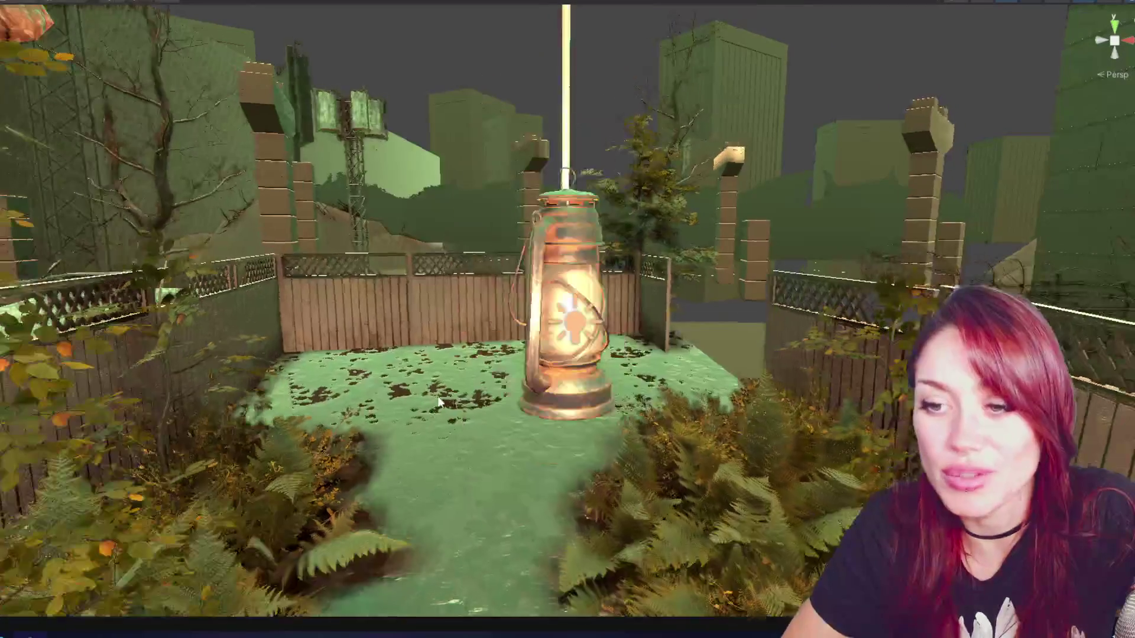
pyautogui.scroll(-5, 434, 409)
pyautogui.moveTo(567, 384)
pyautogui.mouseDown()
pyautogui.moveTo(562, 374)
pyautogui.moveTo(578, 372)
pyautogui.mouseUp()
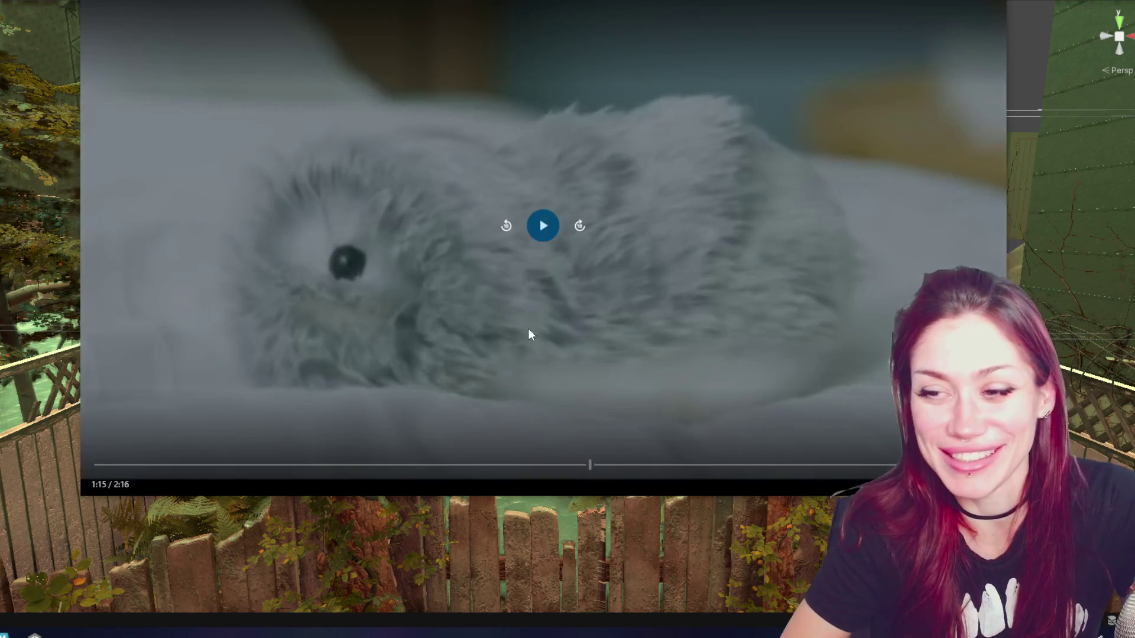
pyautogui.click(543, 225)
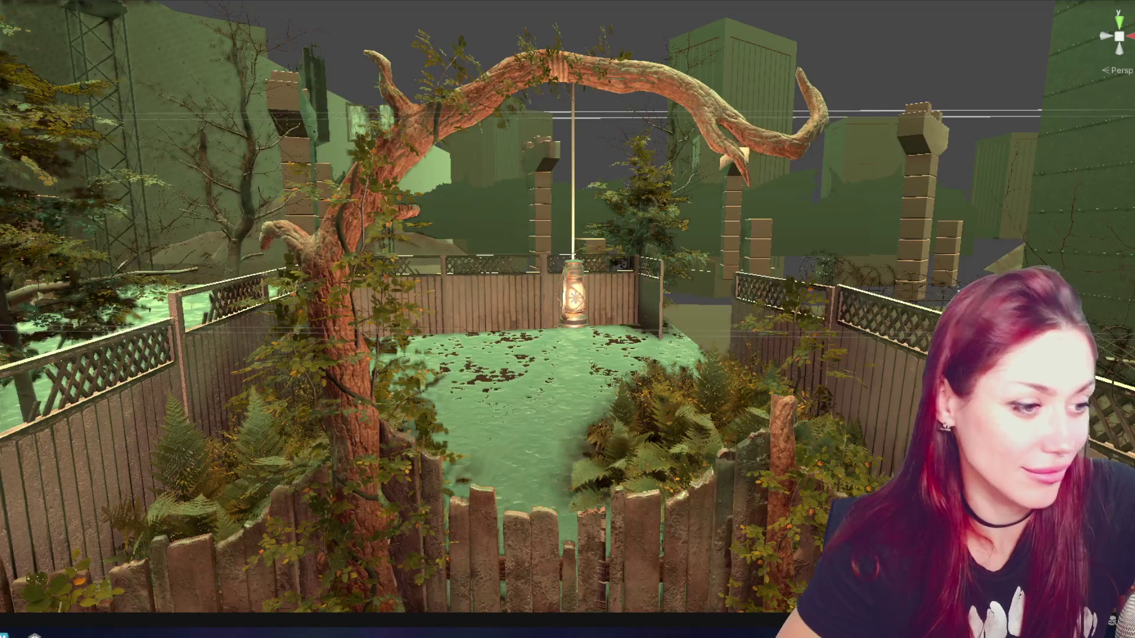
# Scroll up over the view once the fluffy animal clip has played.
pyautogui.scroll(5, 688, 225)
# Resume play, walk through the wooden gate into the alley, then back away from the CLOSED sign.
pyautogui.scroll(-8, 688, 225)
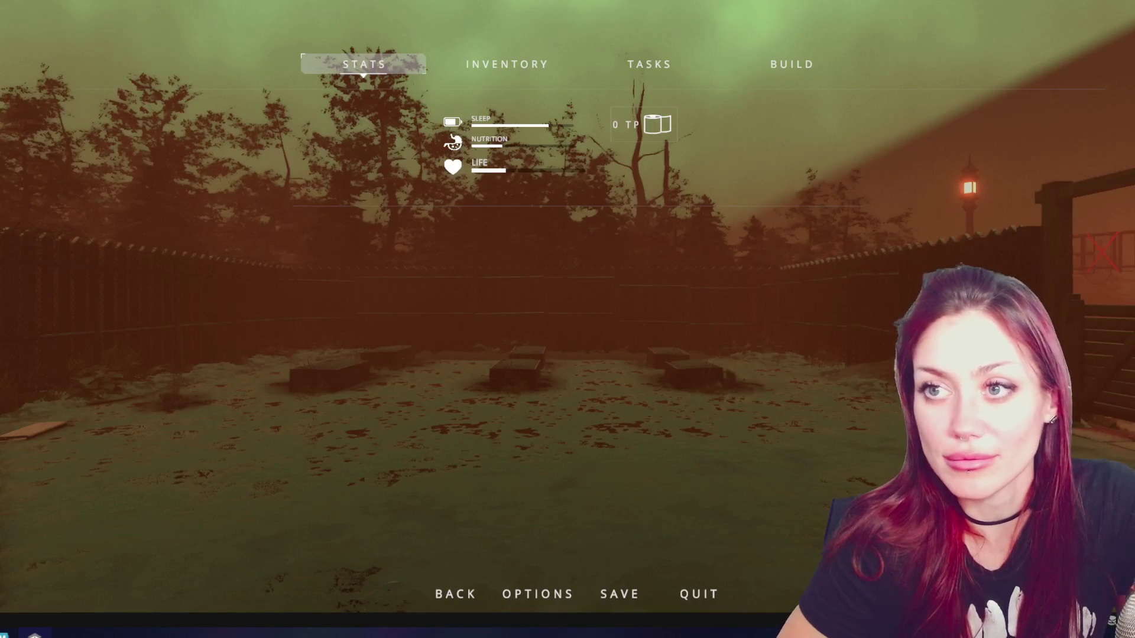
pyautogui.press('Escape')
pyautogui.press('w')
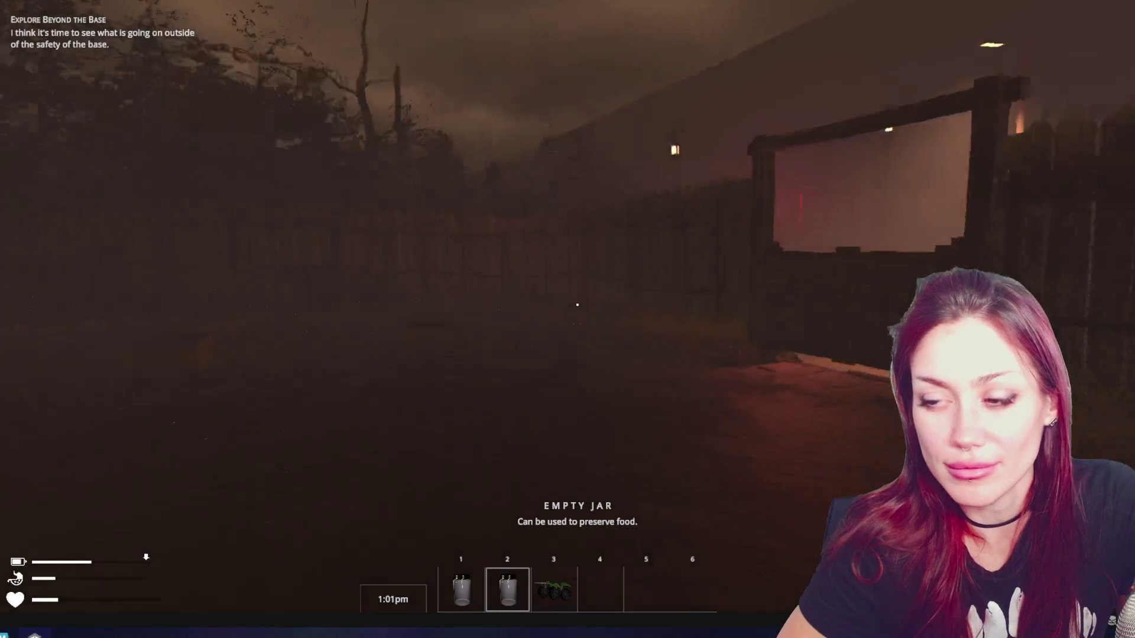
pyautogui.press('w')
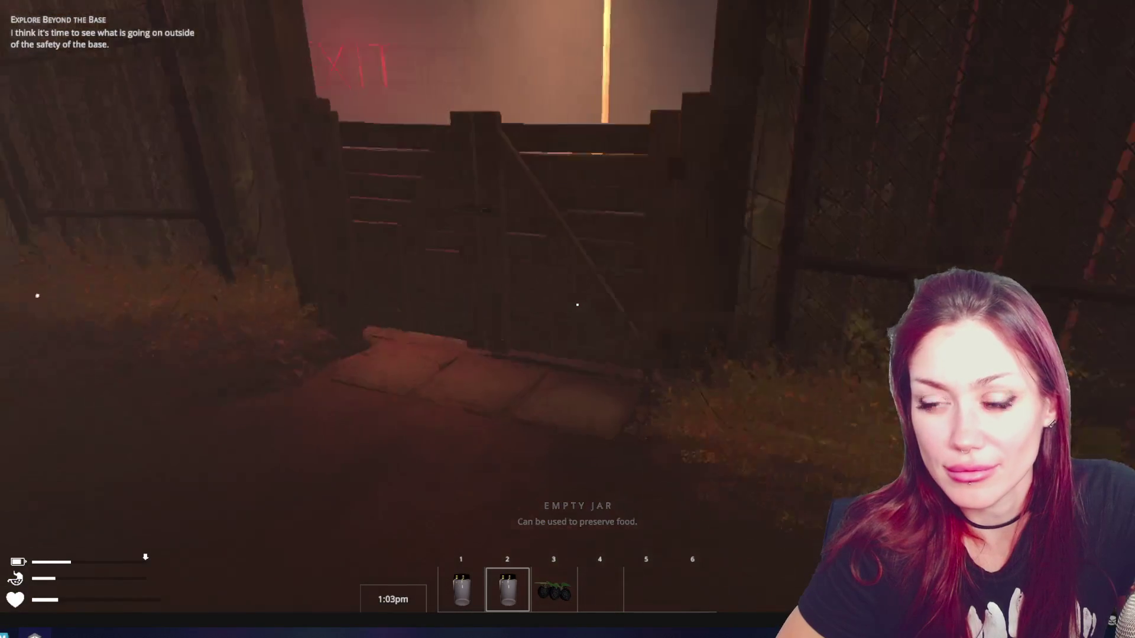
pyautogui.press('3')
pyautogui.press('e')
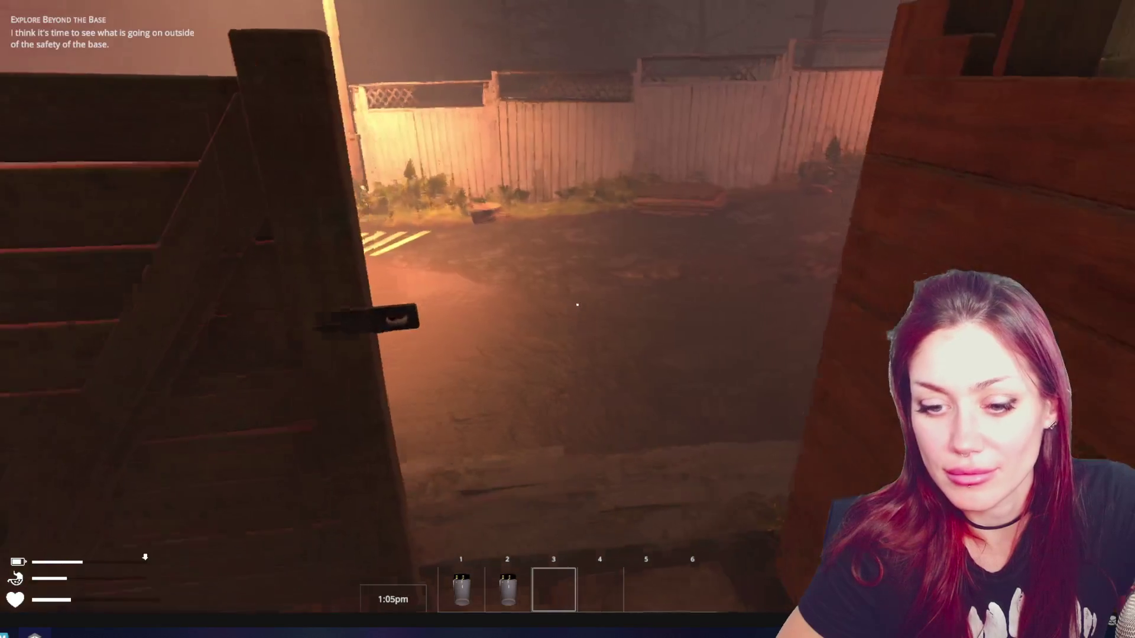
pyautogui.press('w')
pyautogui.press('w')
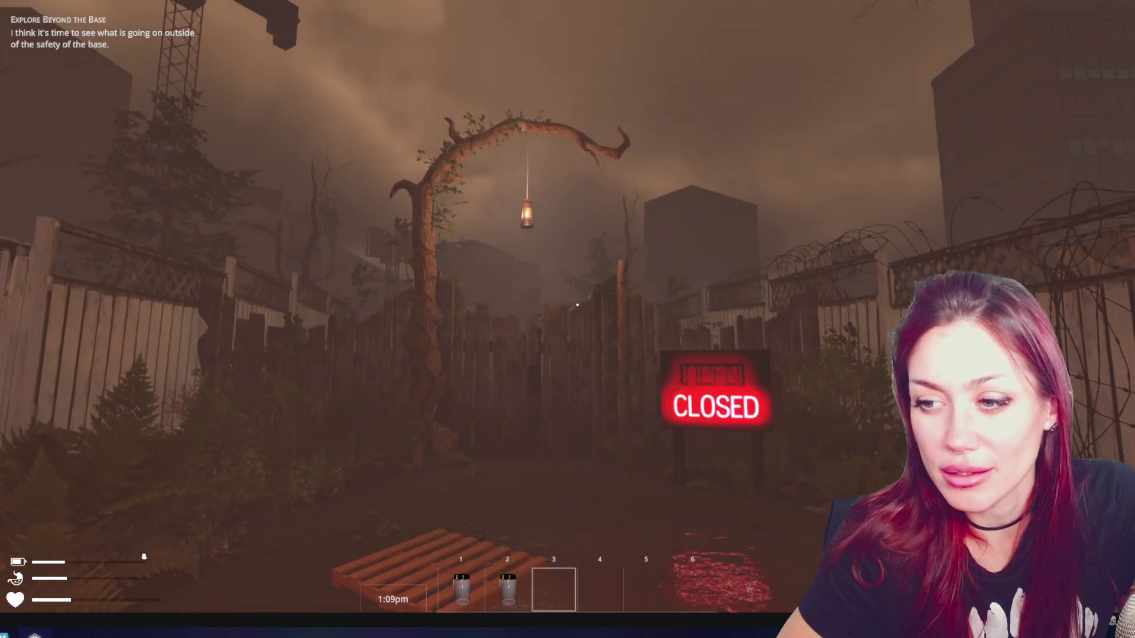
pyautogui.press('s')
pyautogui.press('s')
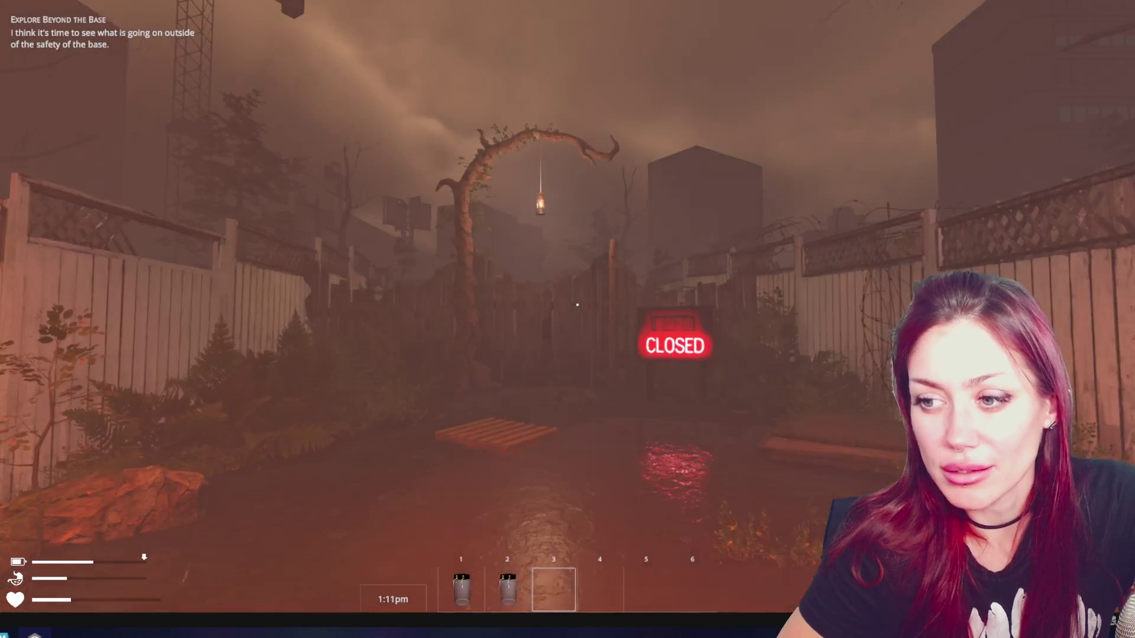
pyautogui.press('s')
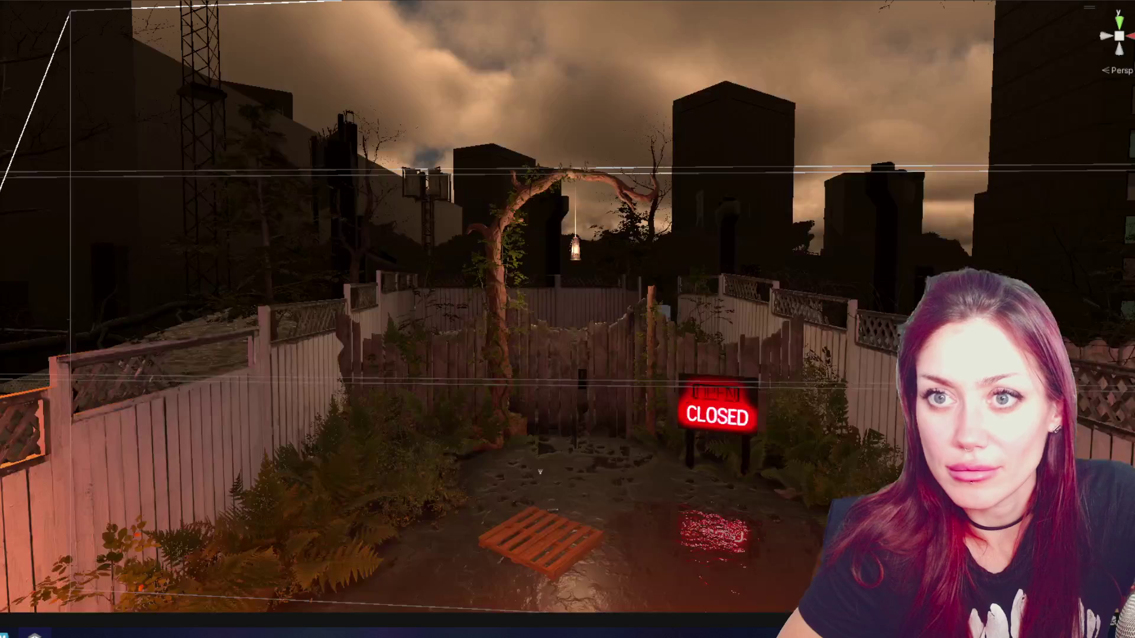
pyautogui.press('s')
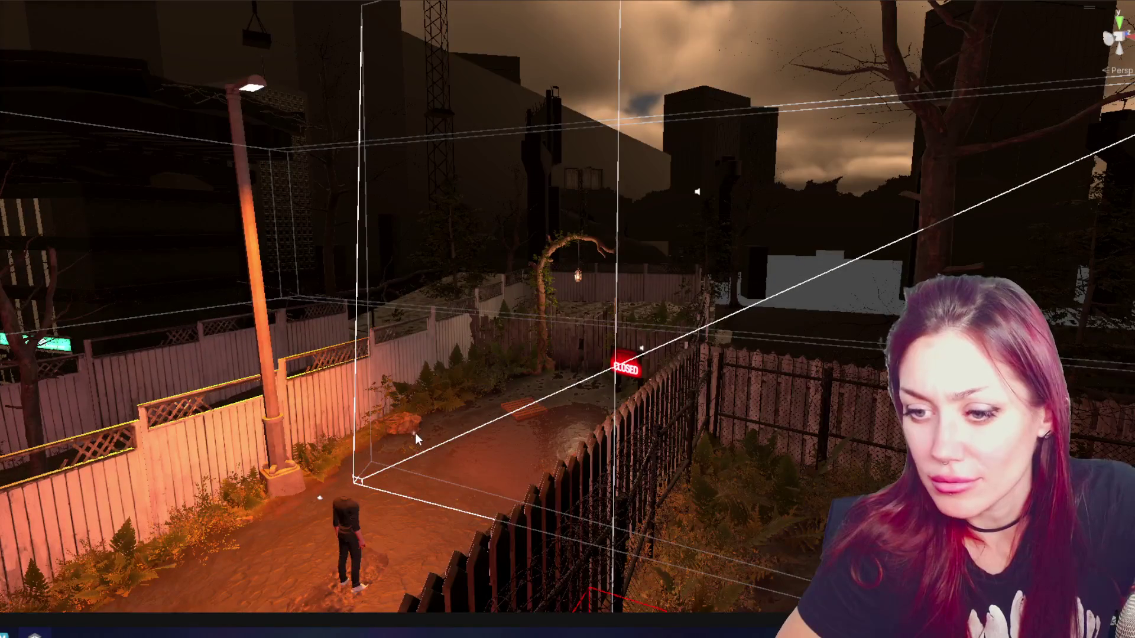
# Select and raise the light near the CLOSED sign, then check the sign and alley rock.
pyautogui.click(413, 438)
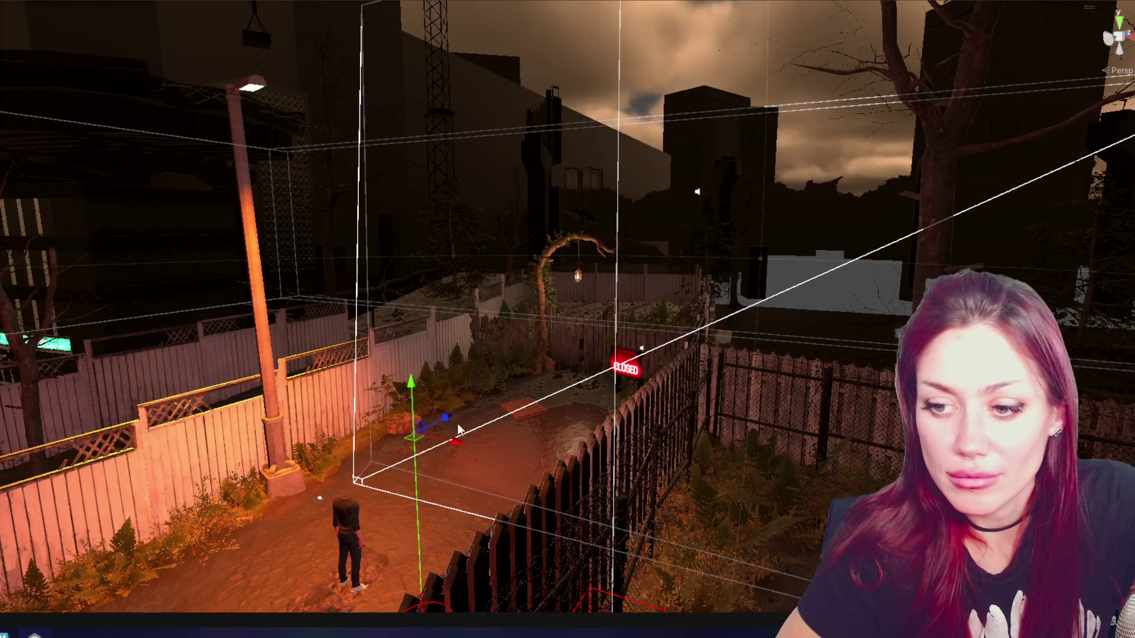
pyautogui.click(573, 355)
pyautogui.moveTo(600, 343)
pyautogui.mouseDown()
pyautogui.moveTo(625, 334)
pyautogui.moveTo(622, 240)
pyautogui.mouseUp()
pyautogui.click(650, 301)
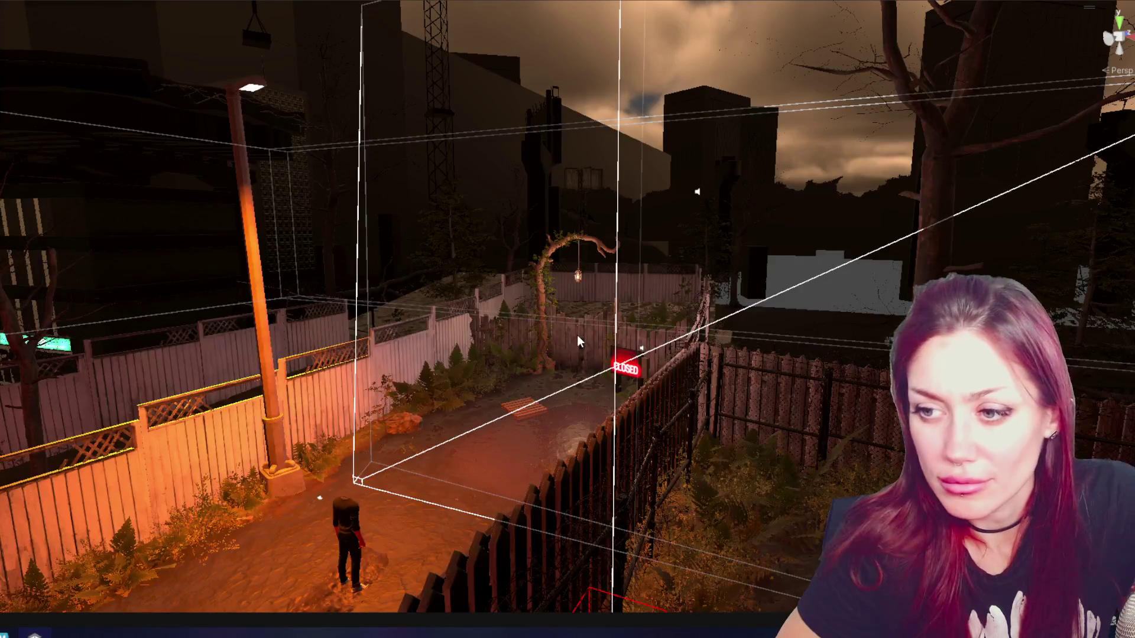
pyautogui.click(577, 338)
pyautogui.click(405, 421)
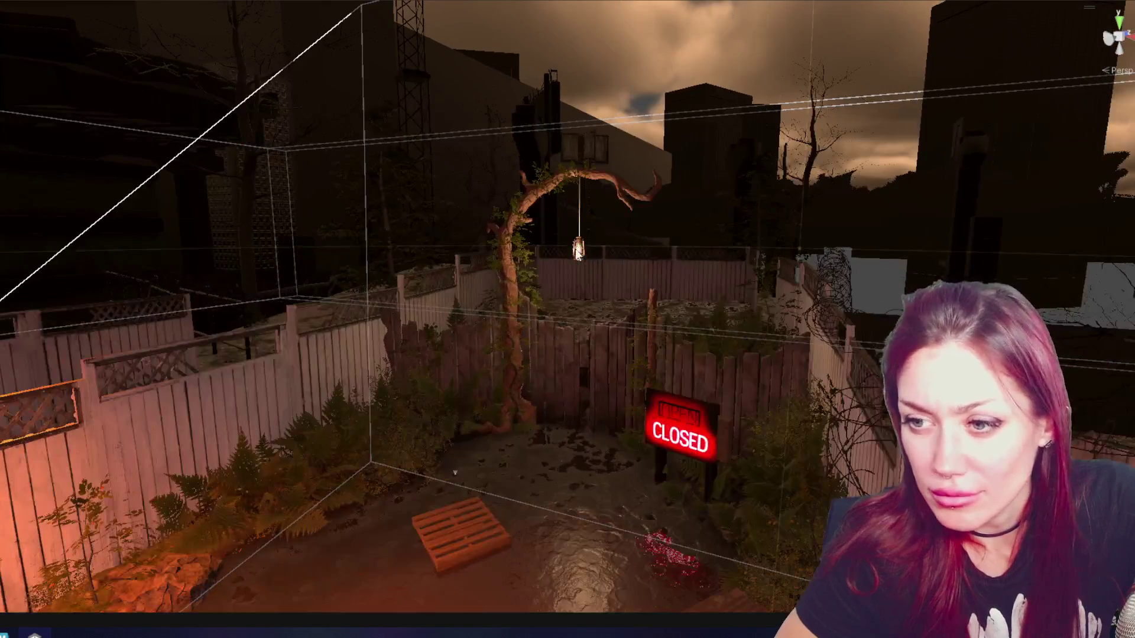
# Select the hanging lantern and its point light, framing each in the Scene view.
pyautogui.click(578, 252)
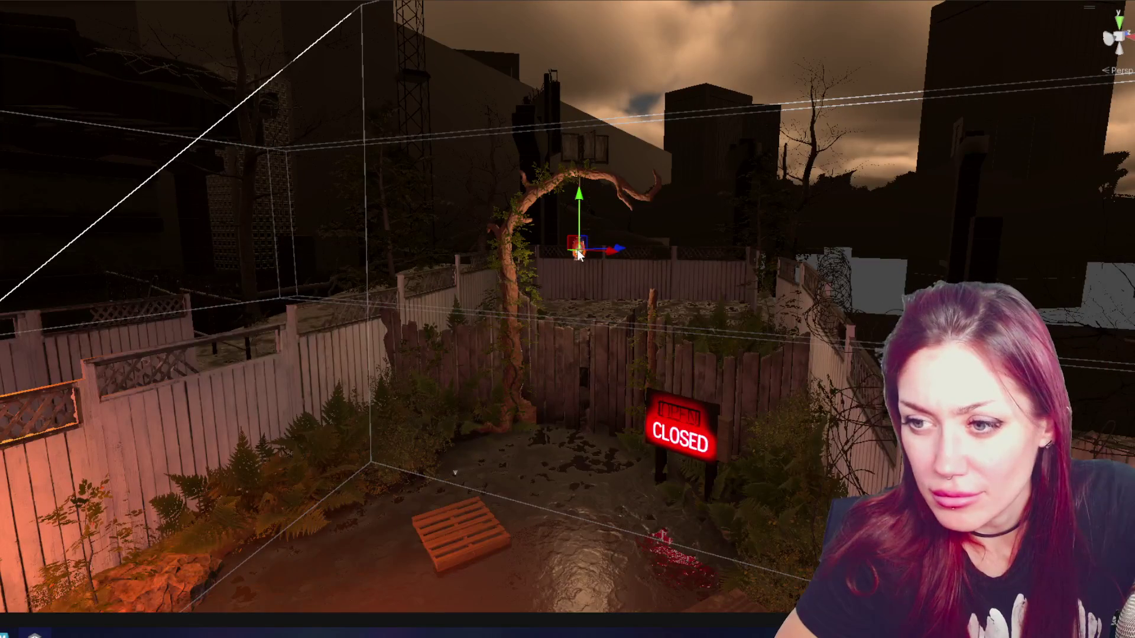
pyautogui.click(656, 104)
pyautogui.click(579, 251)
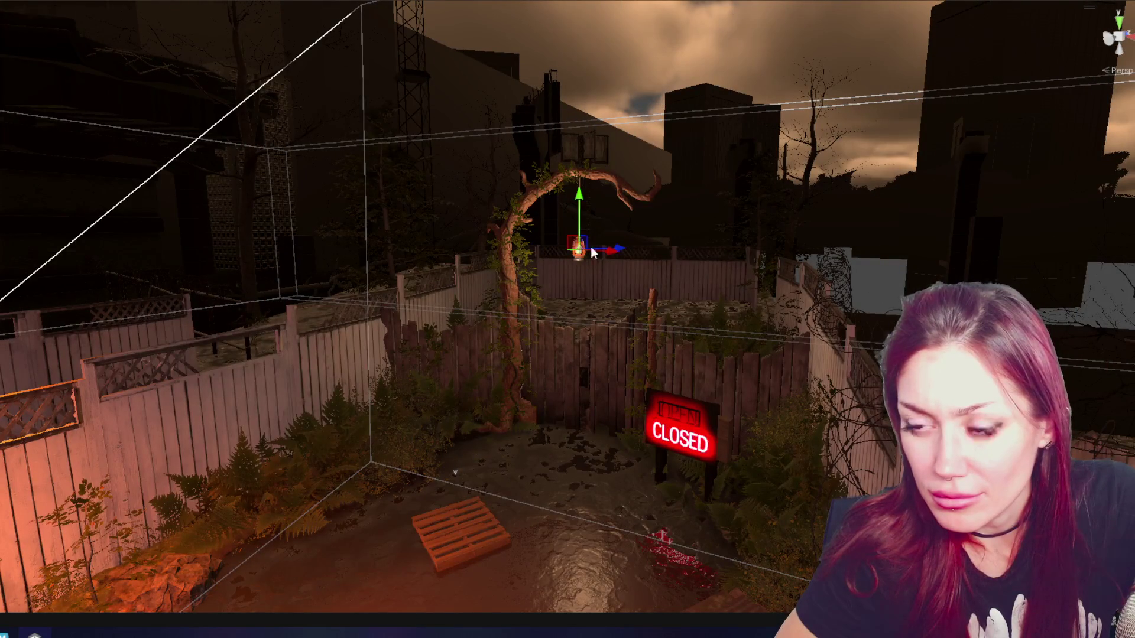
pyautogui.press('f')
pyautogui.click(234, 388)
pyautogui.press('f')
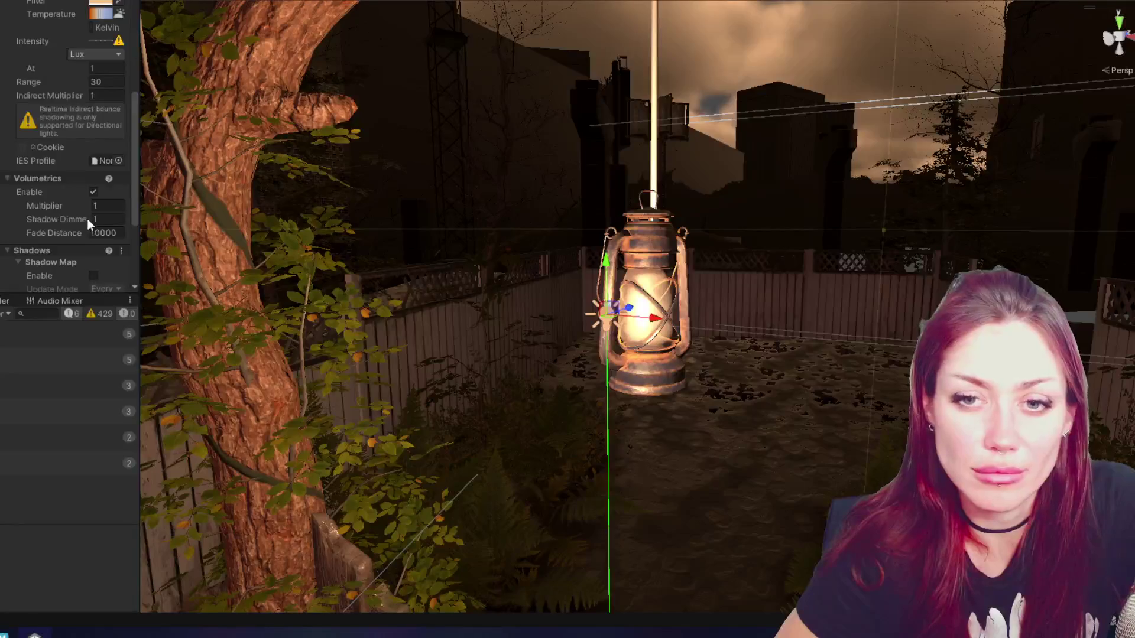
# Widen the light settings panel and raise the lantern's Intensity to 100000 Lux.
pyautogui.click(100, 232)
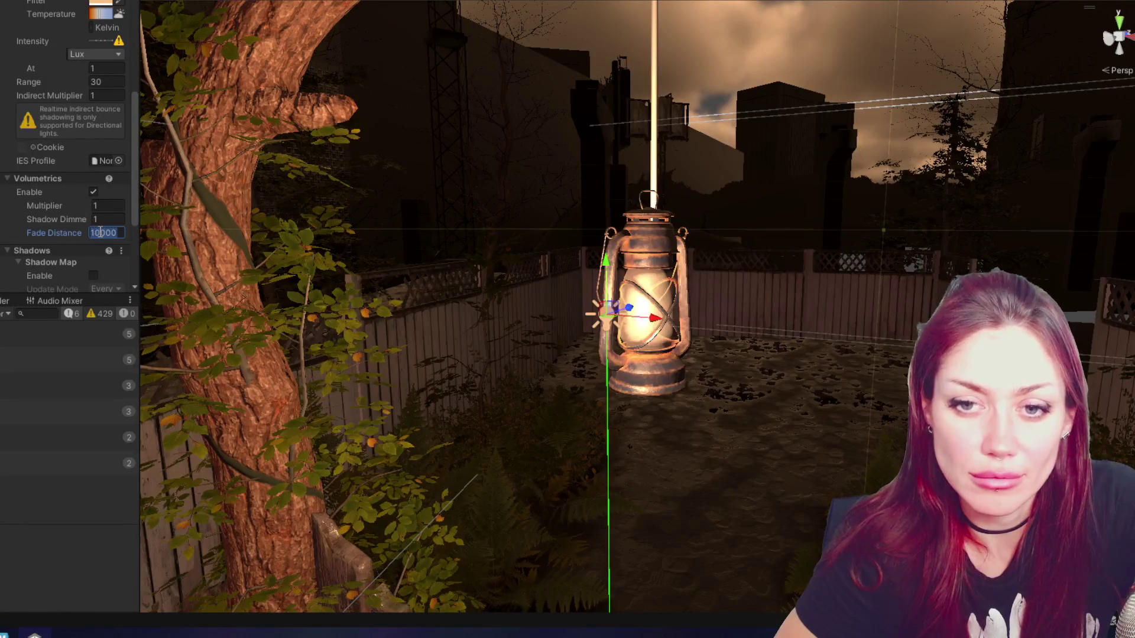
pyautogui.scroll(-2, 97, 235)
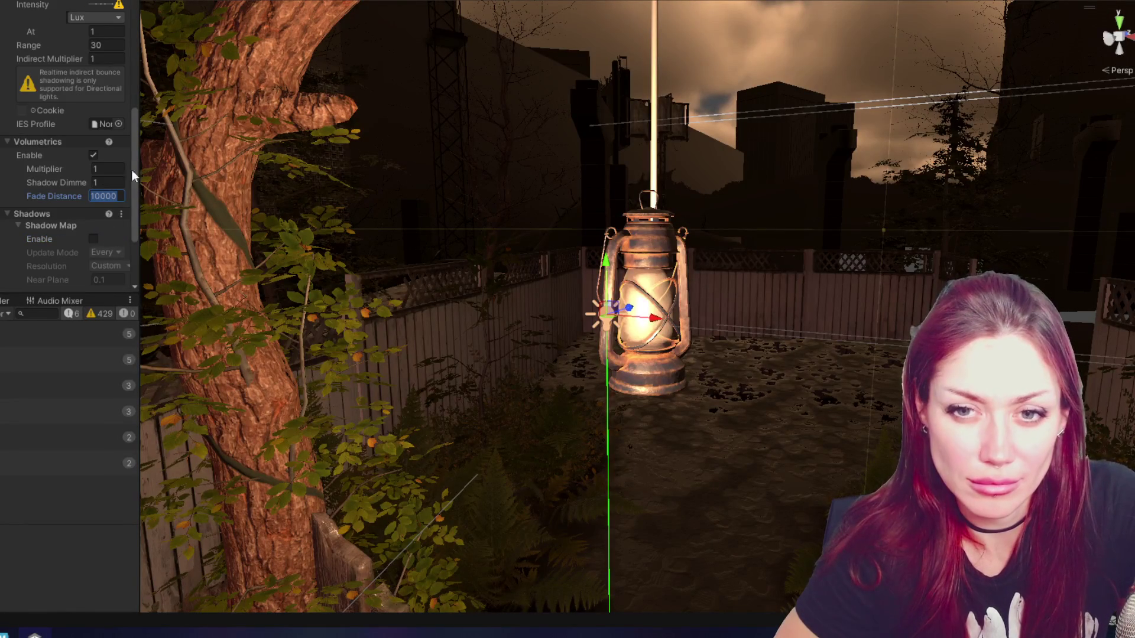
pyautogui.moveTo(137, 203); pyautogui.dragTo(277, 206)
pyautogui.scroll(4, 174, 179)
pyautogui.click(173, 93)
pyautogui.write('00000')
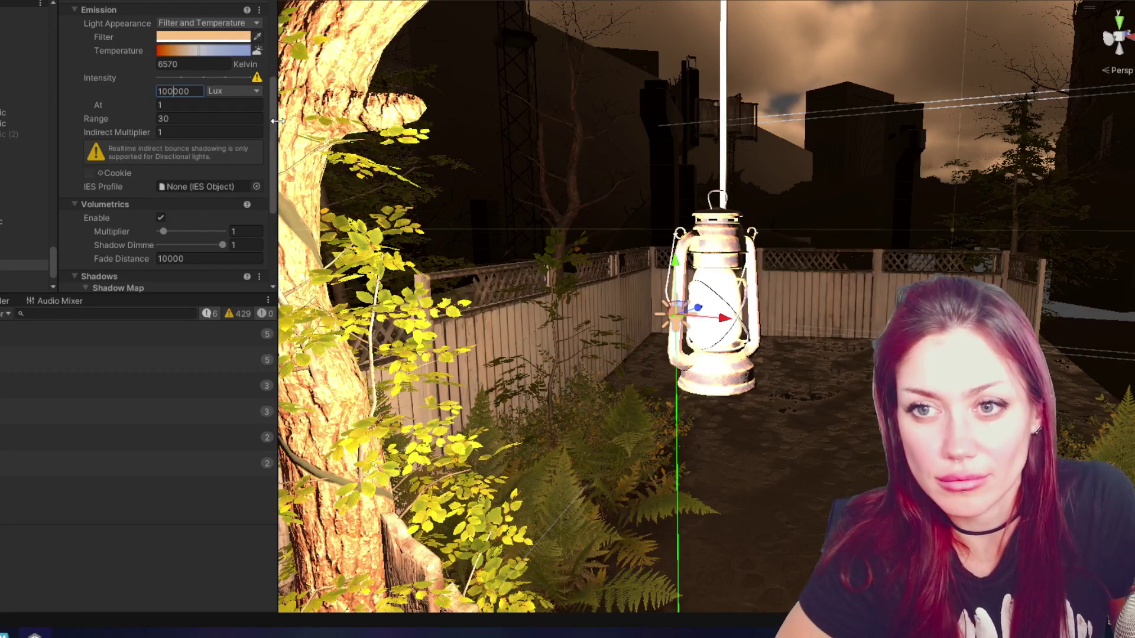
pyautogui.hotkey('shift', 'space')
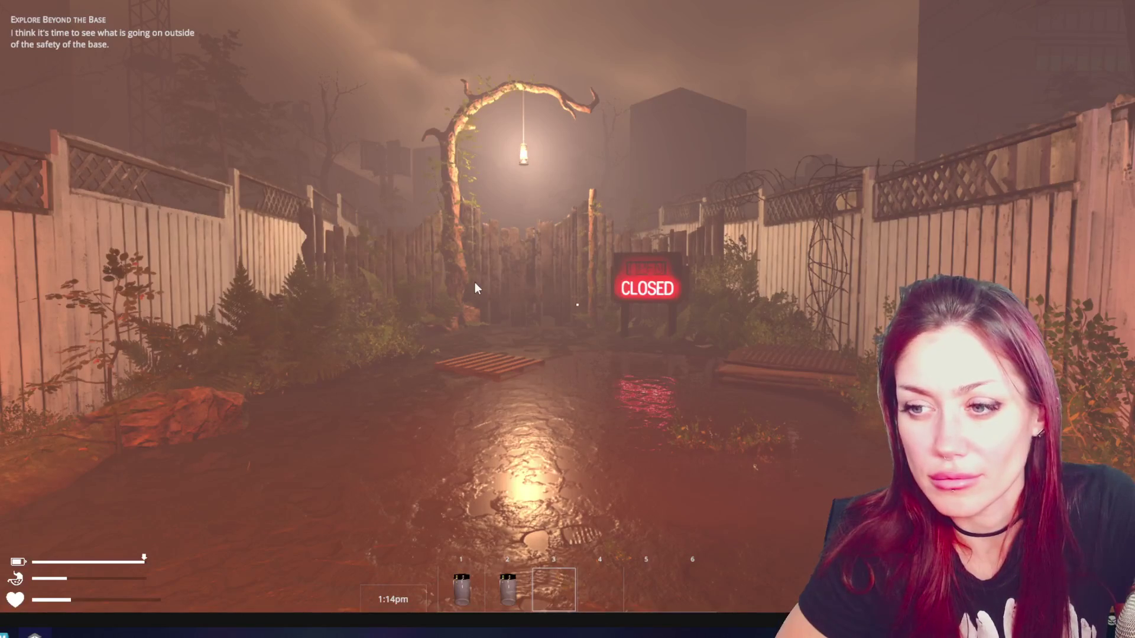
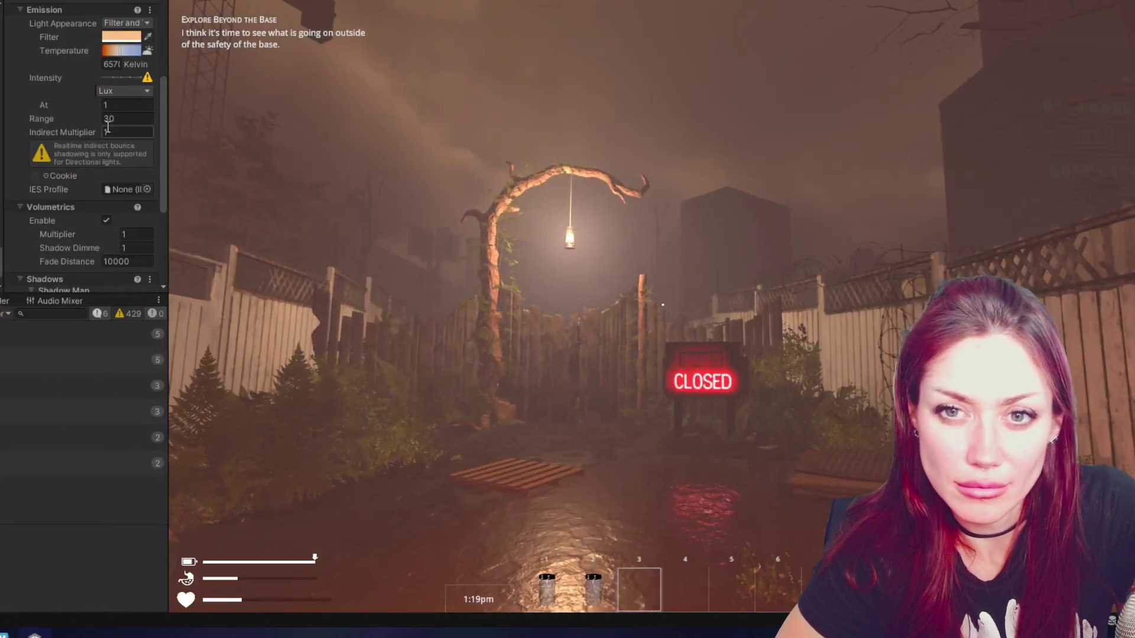
# Clear the lantern point light's Shape Radius so it becomes 0.
pyautogui.scroll(5, 107, 127)
pyautogui.scroll(-5, 116, 257)
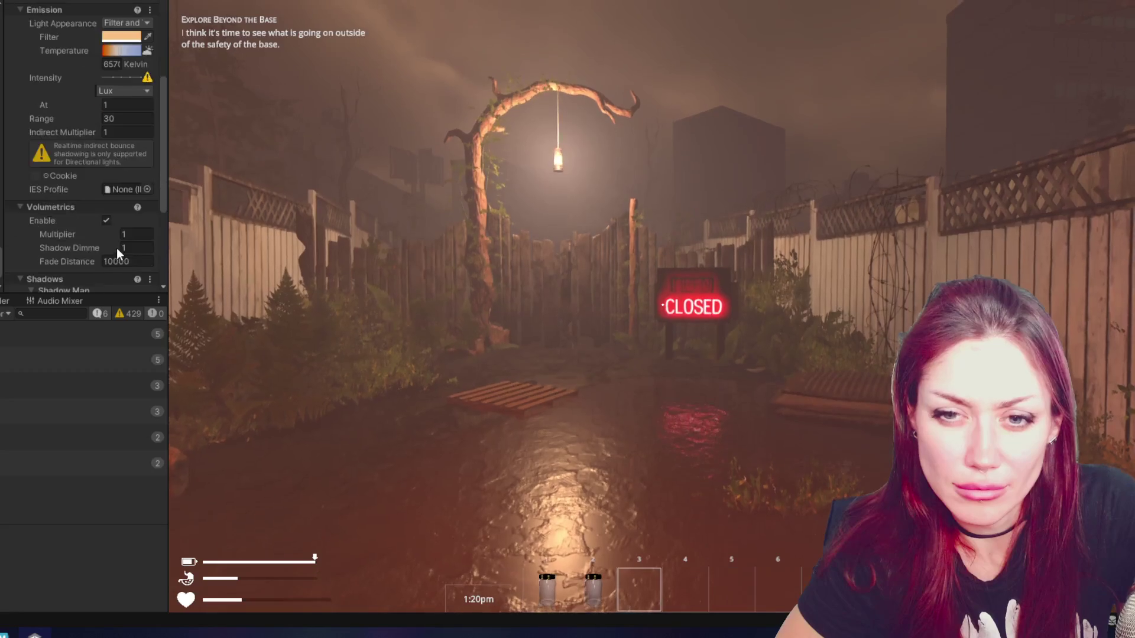
pyautogui.scroll(4, 117, 110)
pyautogui.click(120, 103)
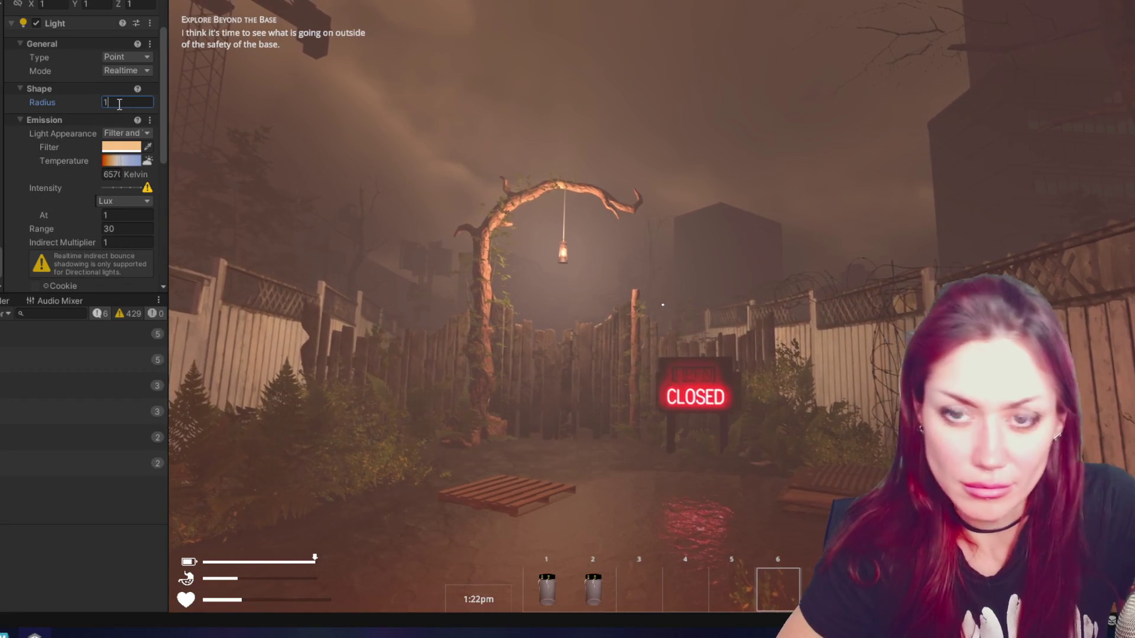
pyautogui.press('BackSpace')
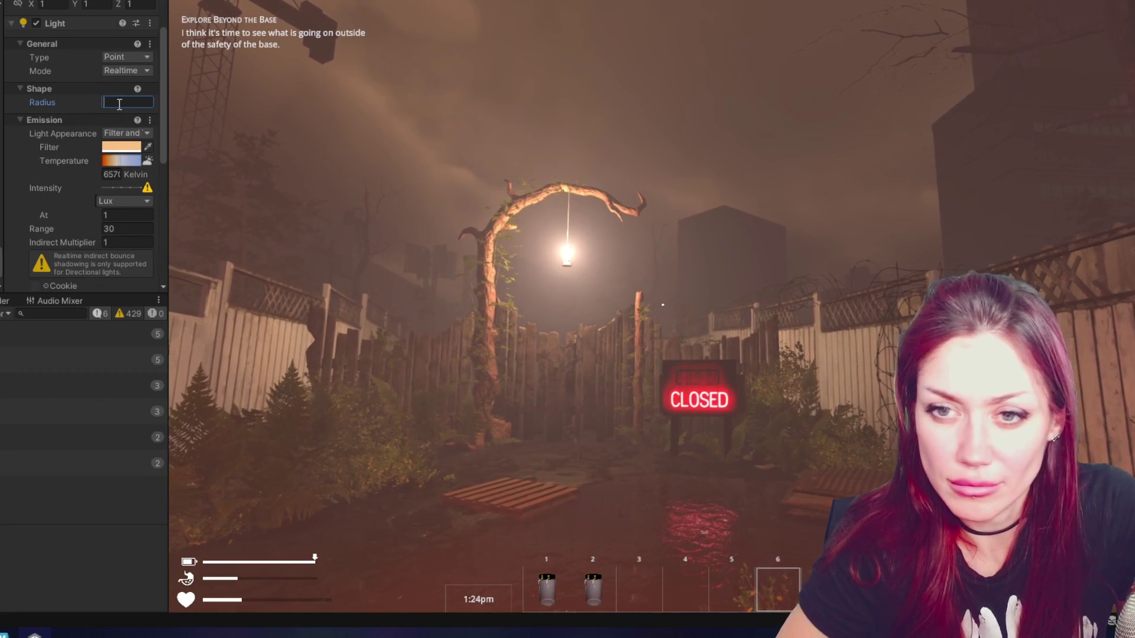
# Retype the leading digits of Emission Intensity (Lux) to push it well above 10000.
pyautogui.scroll(-3, 132, 203)
pyautogui.moveTo(170, 165); pyautogui.dragTo(239, 165)
pyautogui.click(143, 163)
pyautogui.click(135, 166)
pyautogui.press('Delete')
pyautogui.write('8')
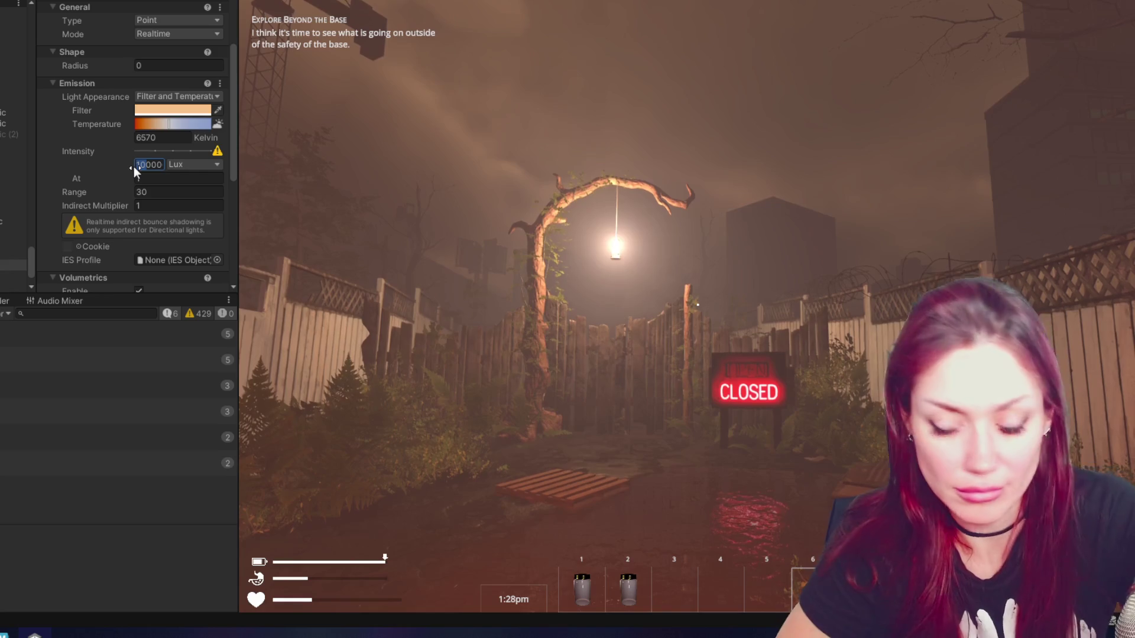
pyautogui.press('Delete')
pyautogui.write('4')
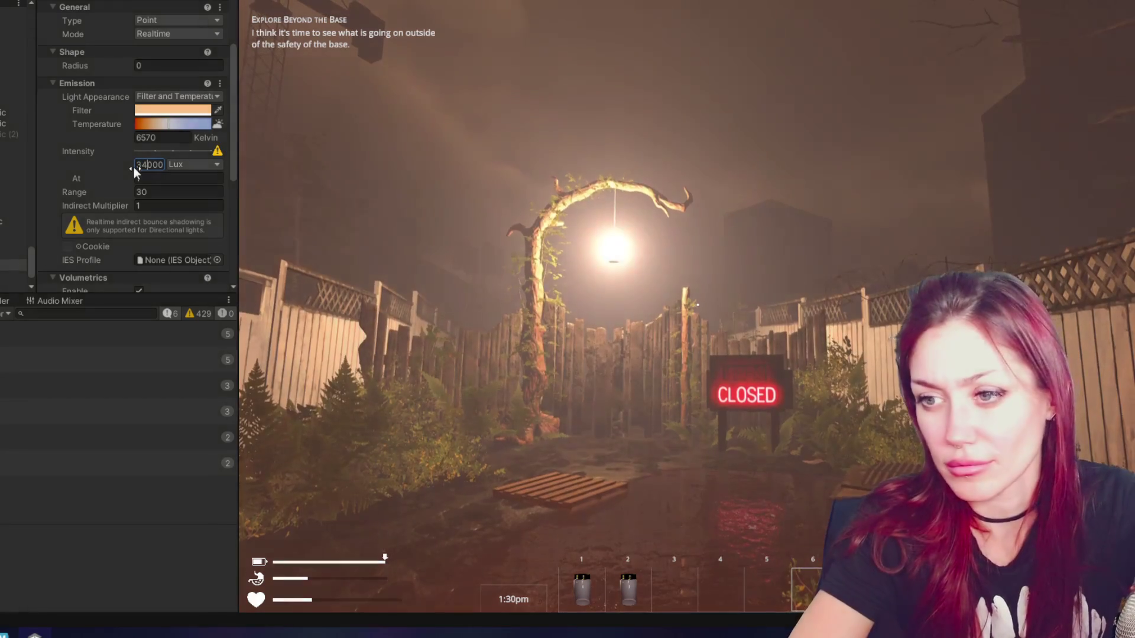
pyautogui.press('Delete')
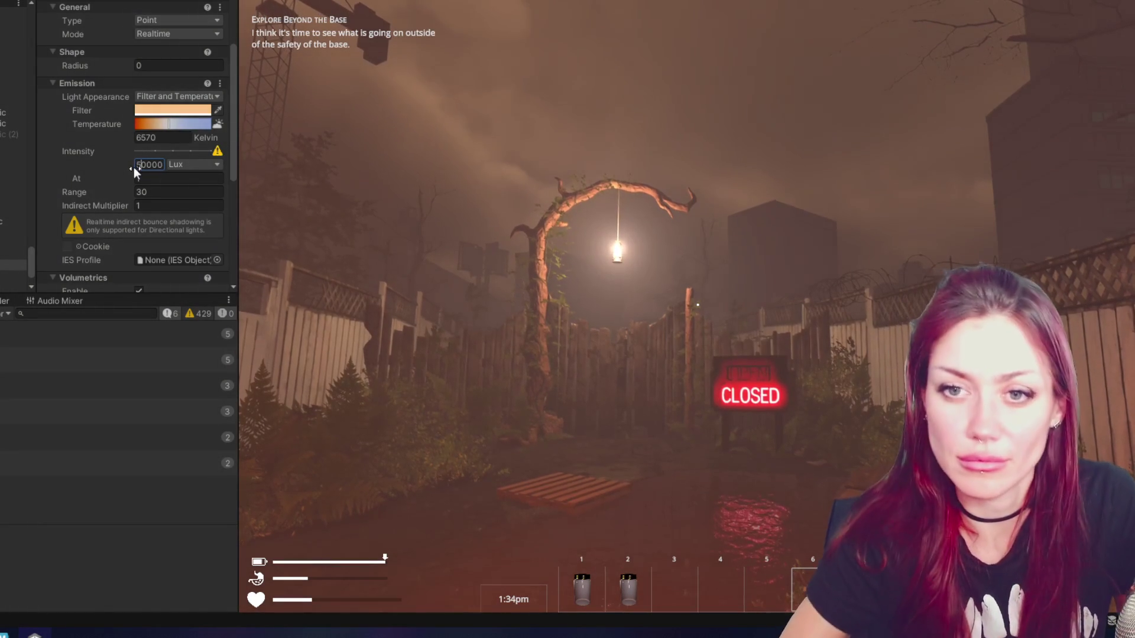
pyautogui.scroll(-5, 117, 178)
# Enable the lantern's shadow map, updating every frame, at Ultra 2048 resolution.
pyautogui.click(139, 152)
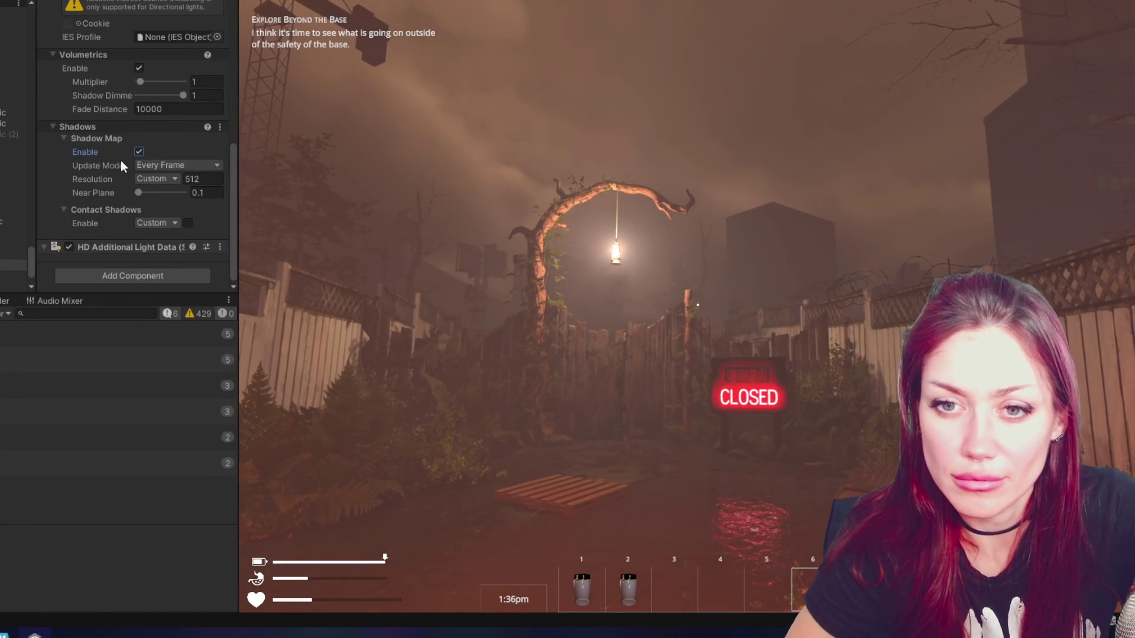
pyautogui.click(157, 167)
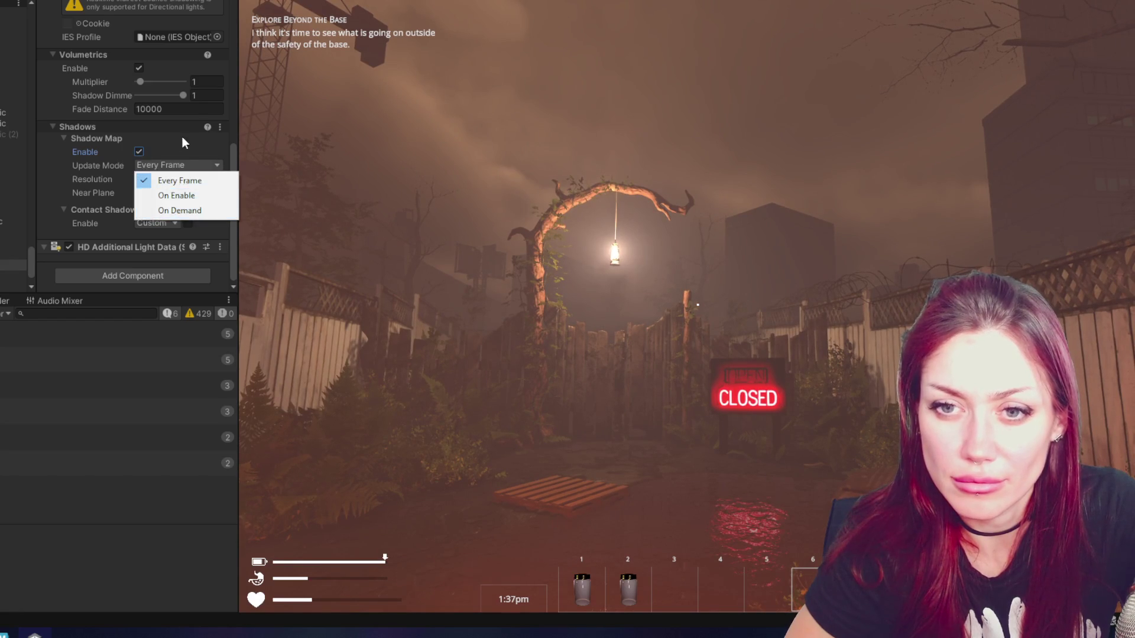
pyautogui.click(179, 138)
pyautogui.click(141, 194)
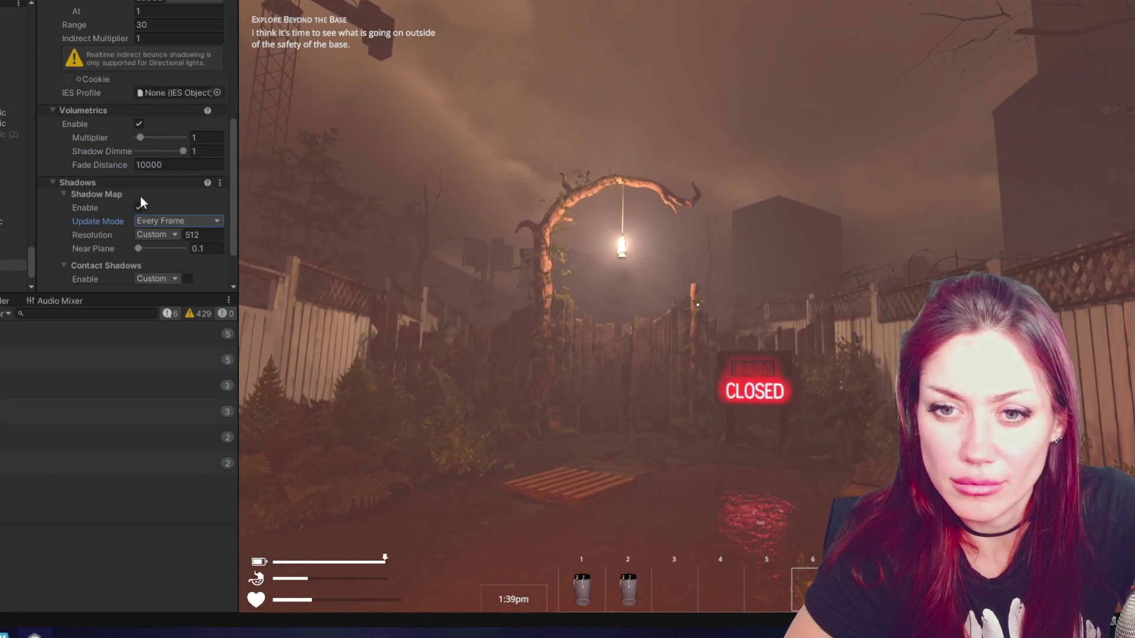
pyautogui.scroll(-2, 142, 189)
pyautogui.click(155, 178)
pyautogui.click(166, 249)
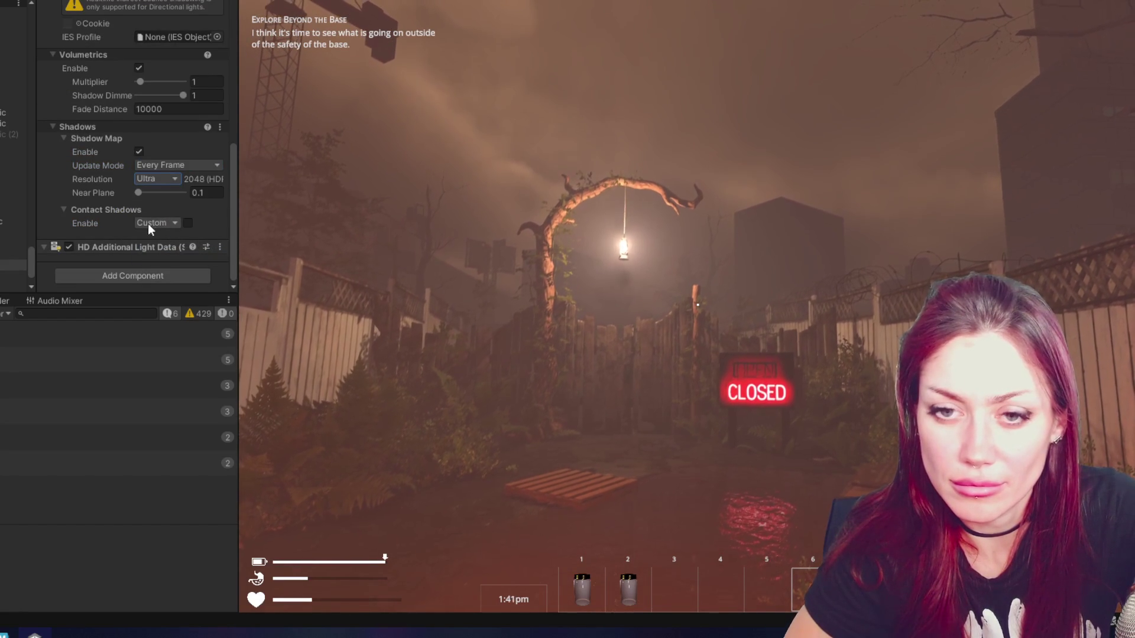
# Set Contact Shadows to High and the Volumetrics Multiplier to 3.1.
pyautogui.click(159, 223)
pyautogui.click(170, 281)
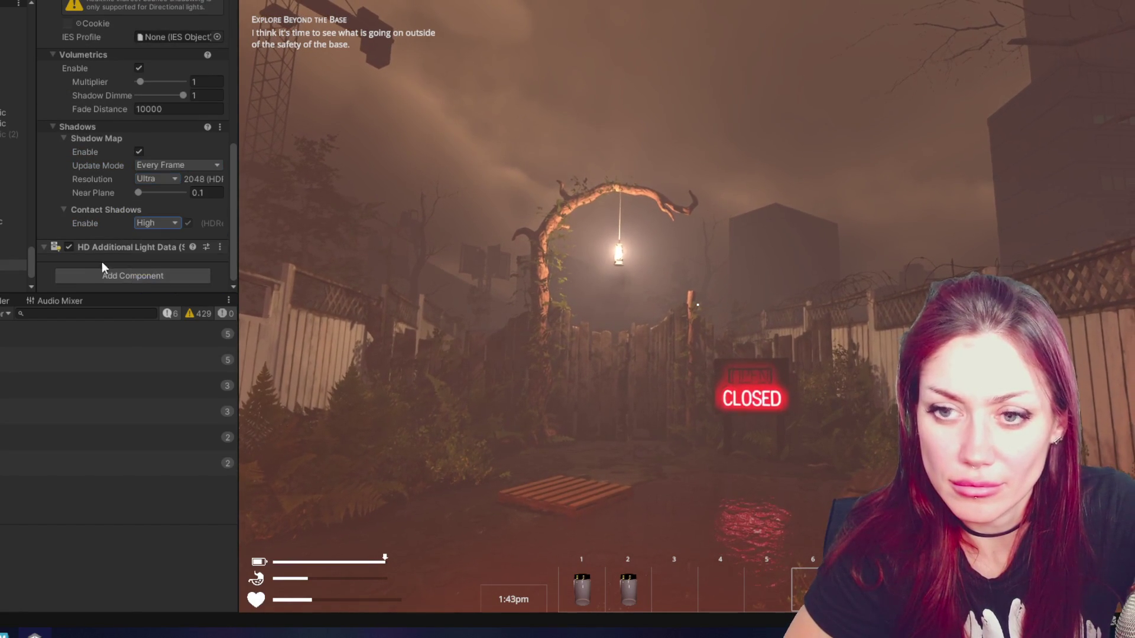
pyautogui.moveTo(140, 82)
pyautogui.mouseDown()
pyautogui.moveTo(128, 81)
pyautogui.moveTo(139, 82)
pyautogui.mouseUp()
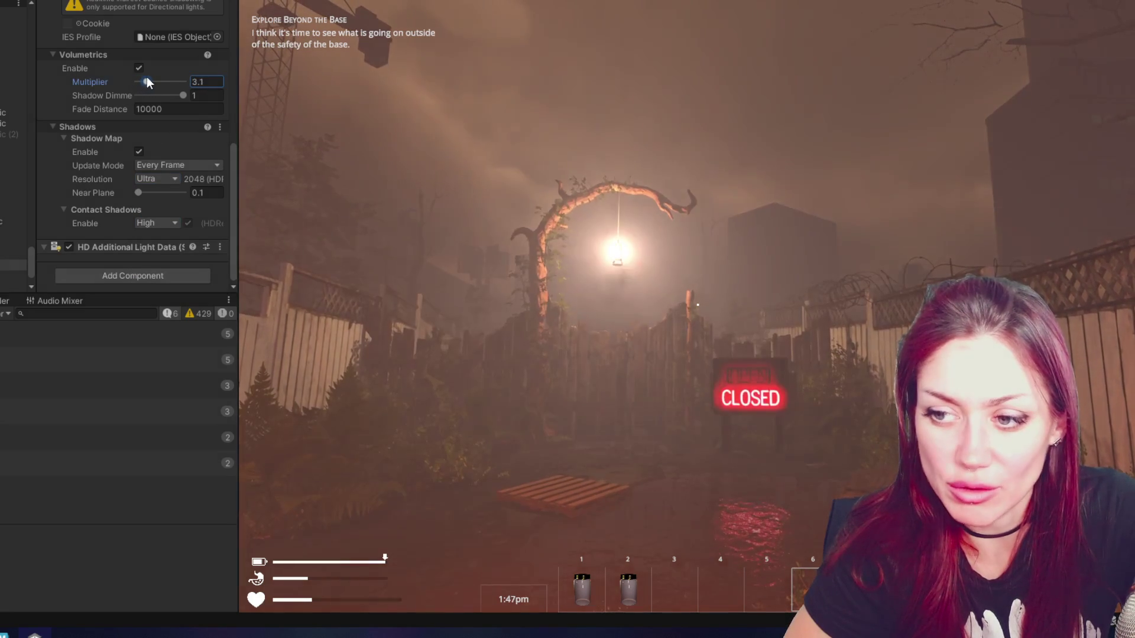
# Enter 0.3 for Shape Radius and drag Volumetrics Multiplier down to 1.5.
pyautogui.scroll(5, 140, 81)
pyautogui.scroll(10, 151, 47)
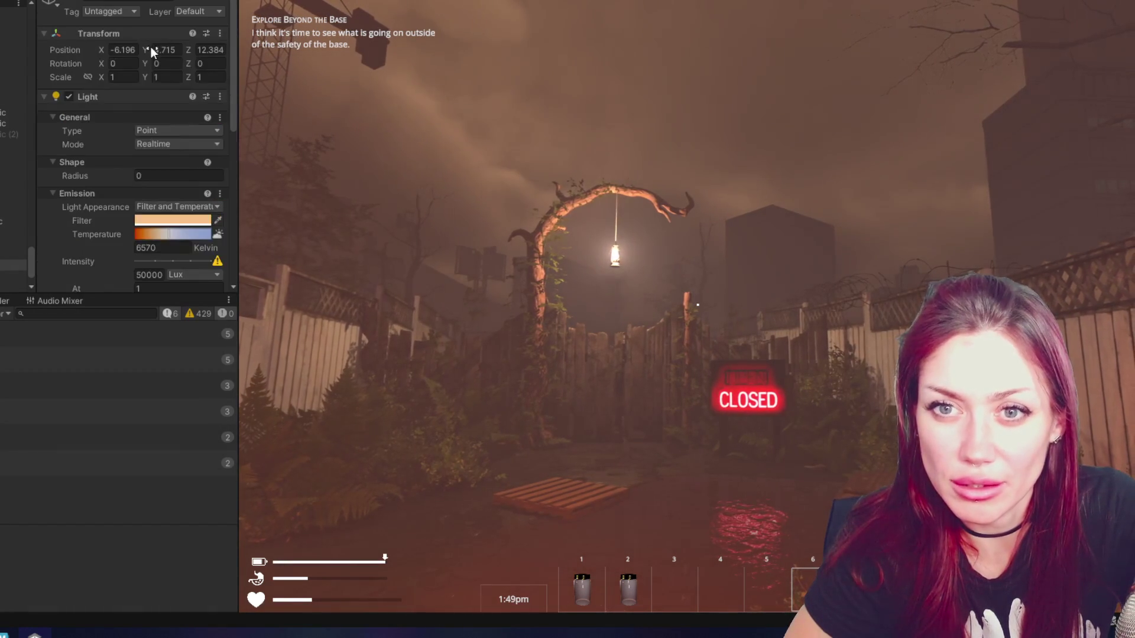
pyautogui.click(210, 175)
pyautogui.write('0.5')
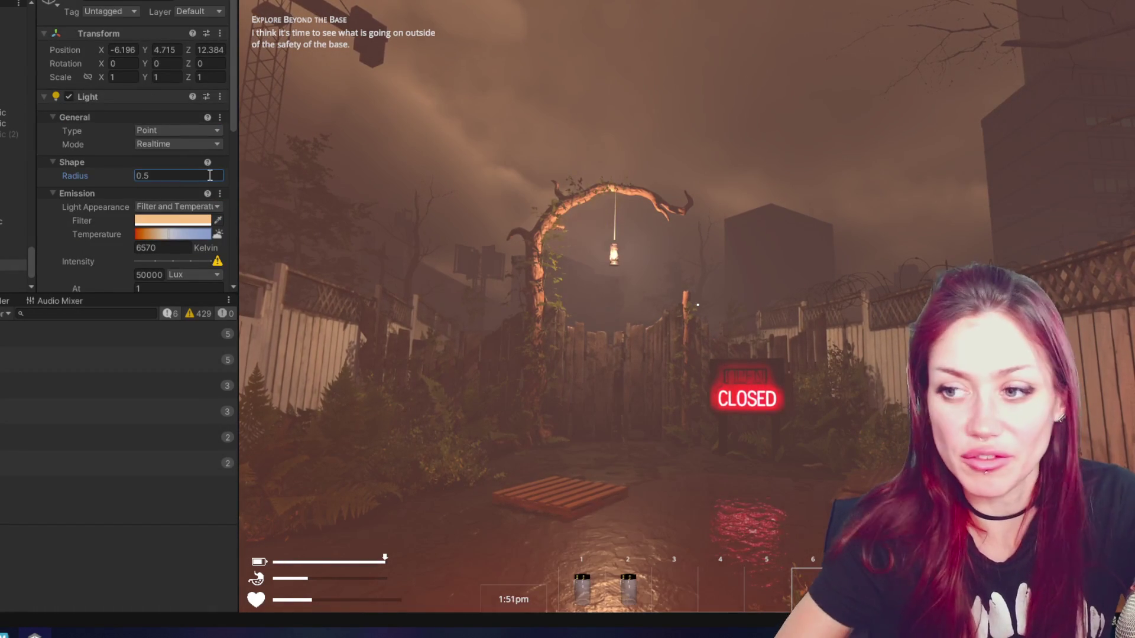
pyautogui.scroll(-10, 142, 177)
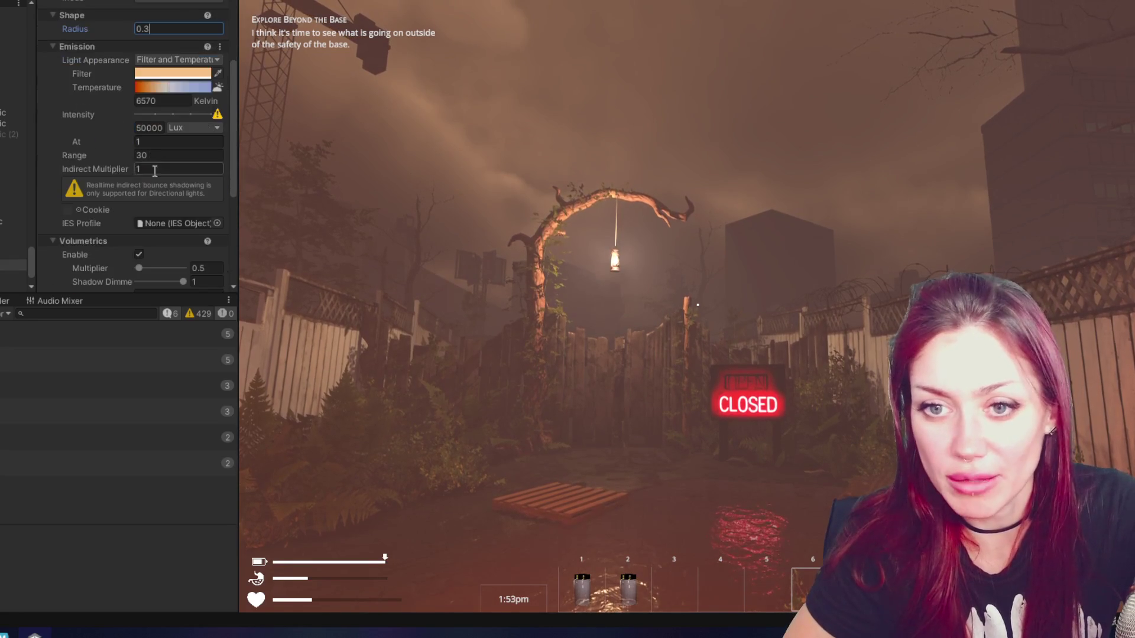
pyautogui.moveTo(163, 84); pyautogui.dragTo(142, 82)
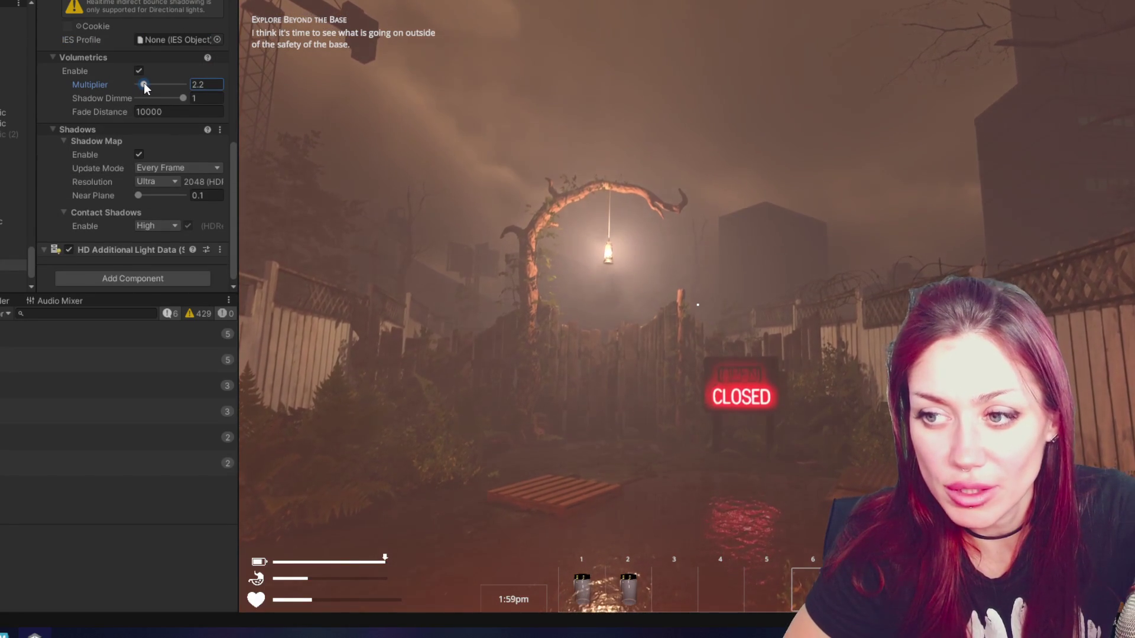
# Walk forward, back and sideways in Play mode to inspect the lantern's glow.
pyautogui.press('w')
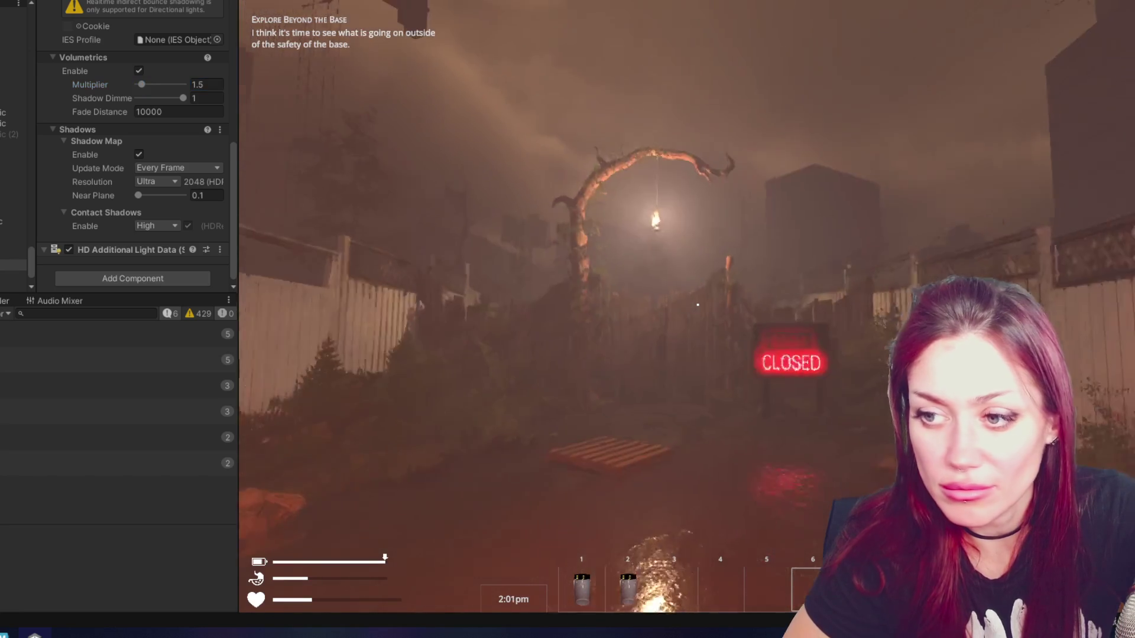
pyautogui.press('s')
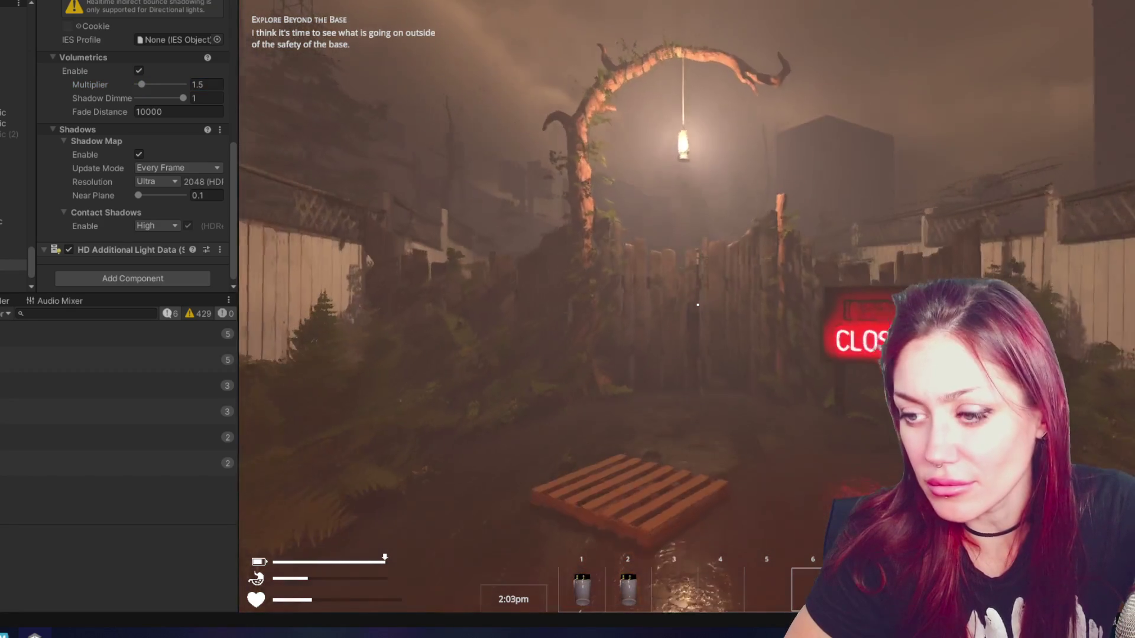
pyautogui.press('d')
# Maximize the Game view, restore it, then leave it maximized full-screen.
pyautogui.hotkey('shift', 'space')
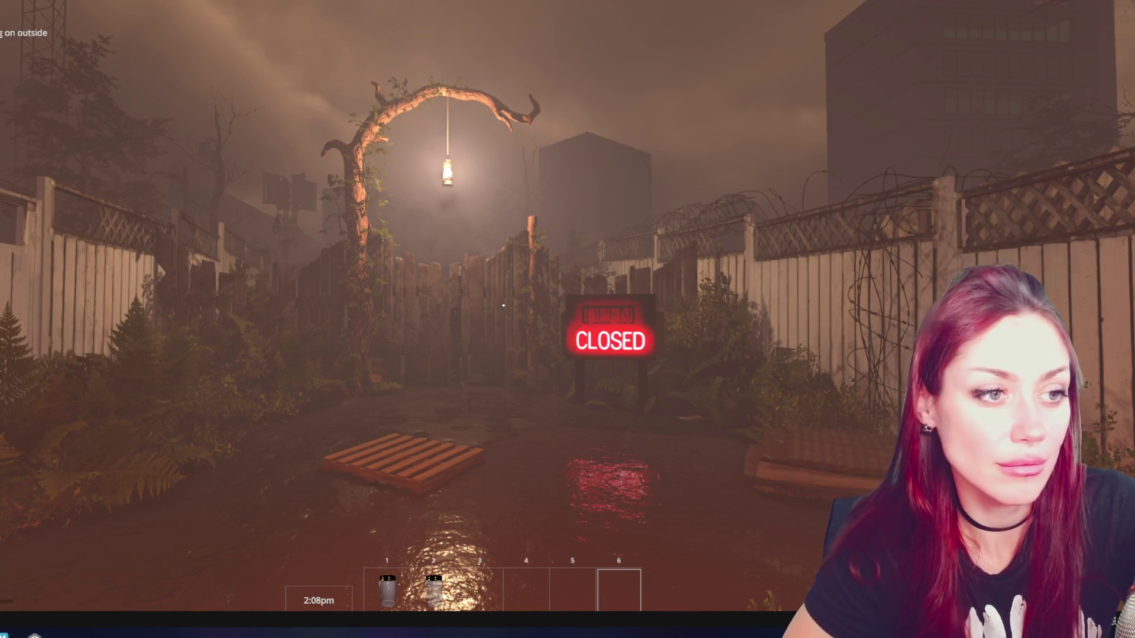
pyautogui.hotkey('shift', 'space')
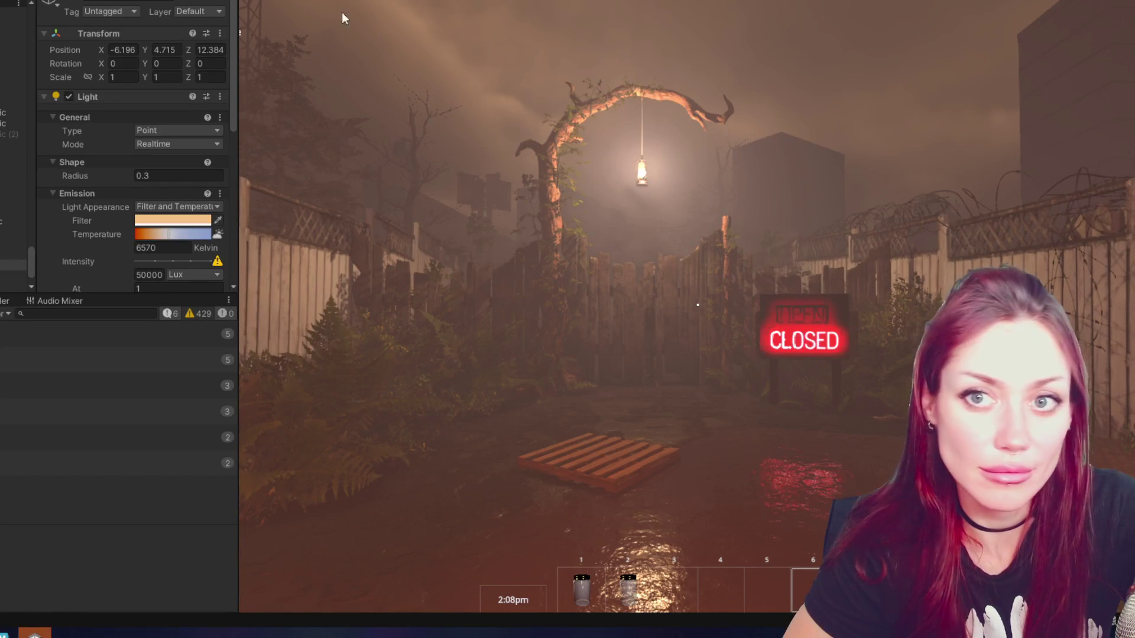
pyautogui.hotkey('shift', 'space')
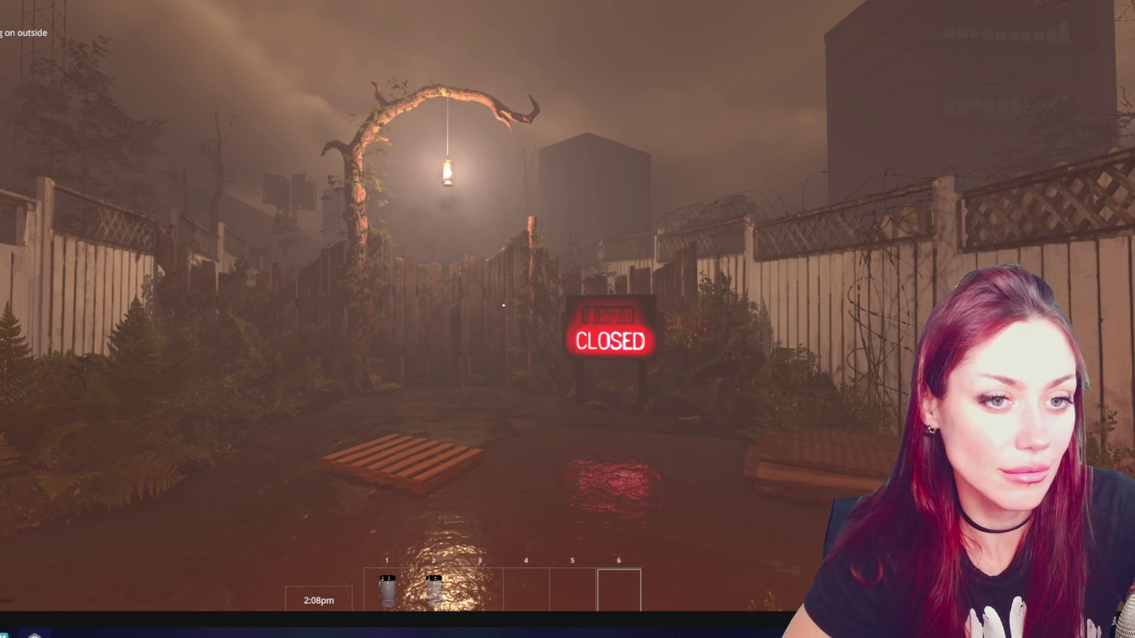